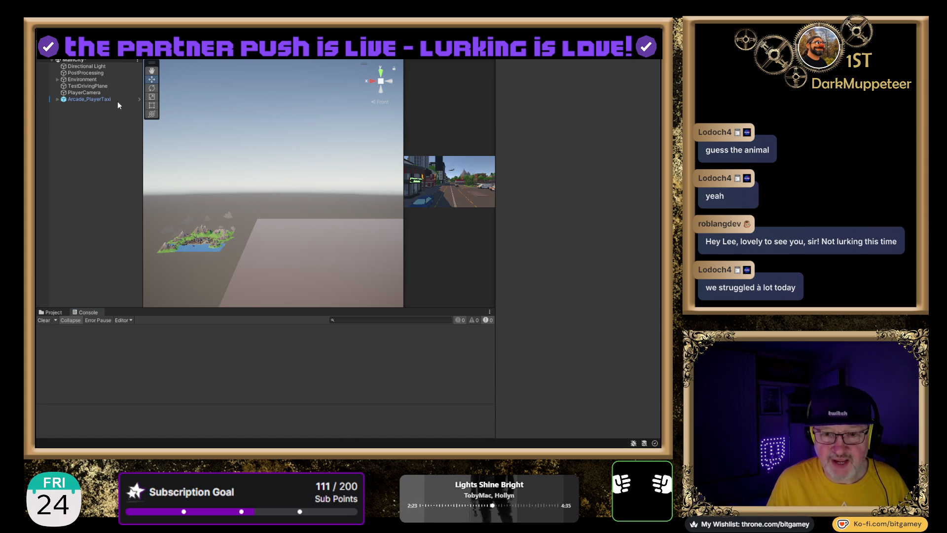
- Inspect PlayerCamera, then Arcade_PlayerTaxi, to review the taxi's MS Camera Controller and vehicle components
click(90, 94)
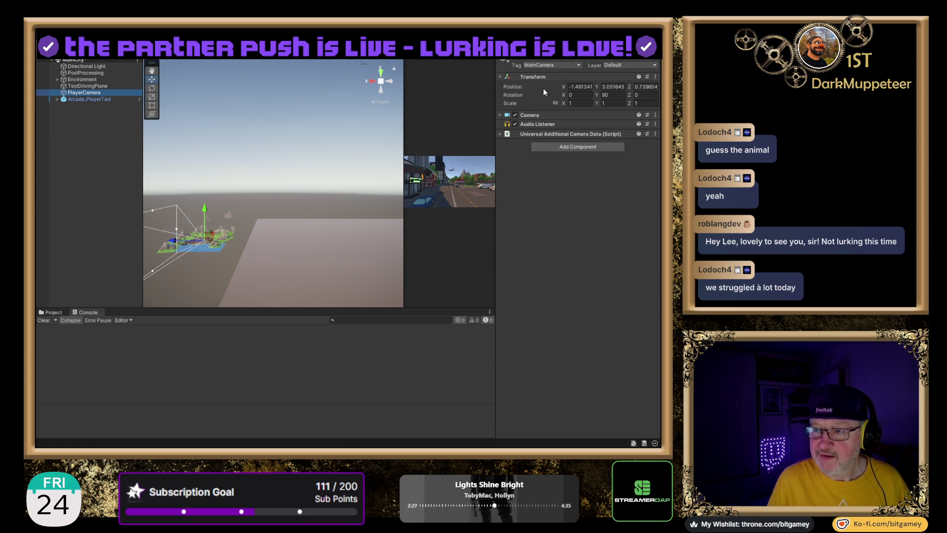
click(87, 99)
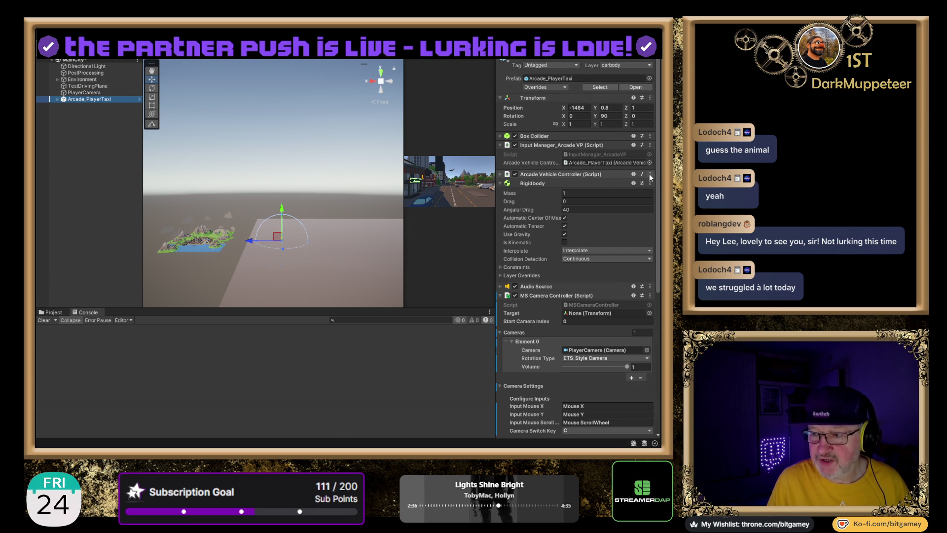
click(499, 177)
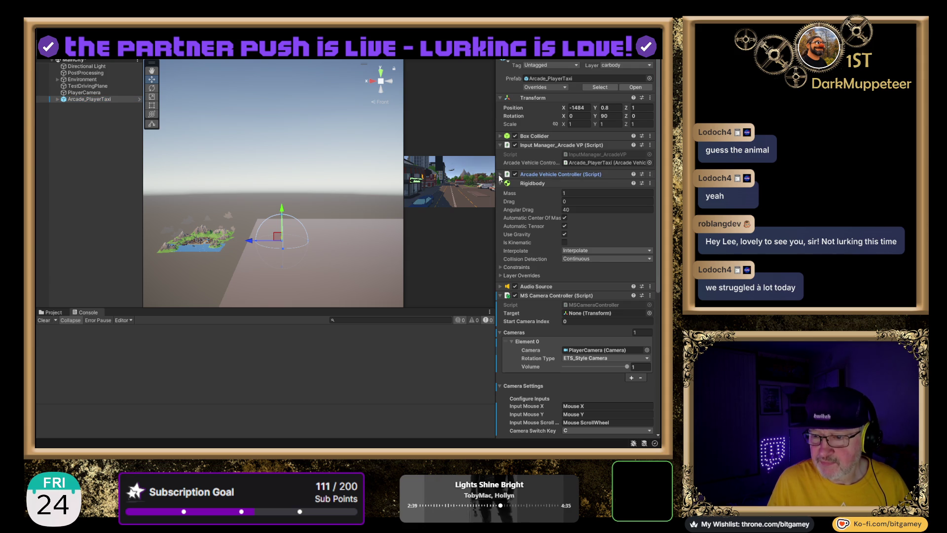
- Expand Arcade Vehicle Controller and remove the MS Camera Controller component from Arcade_PlayerTaxi
click(500, 177)
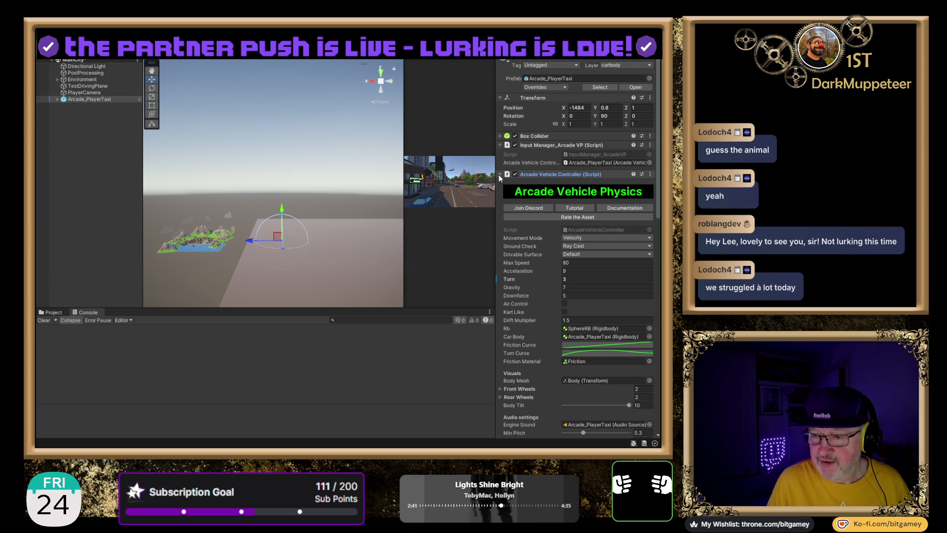
scroll(539, 187, down, 10)
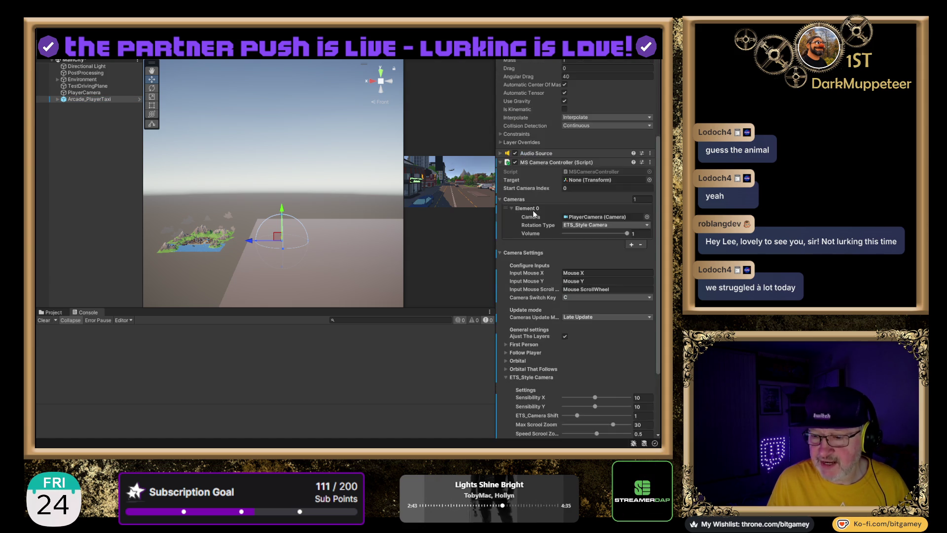
scroll(533, 211, down, 3)
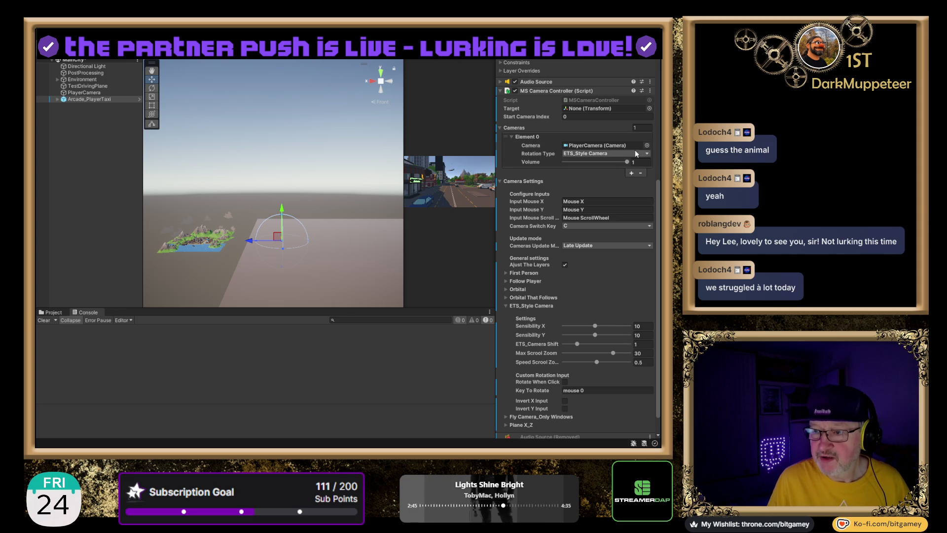
scroll(594, 208, up, 5)
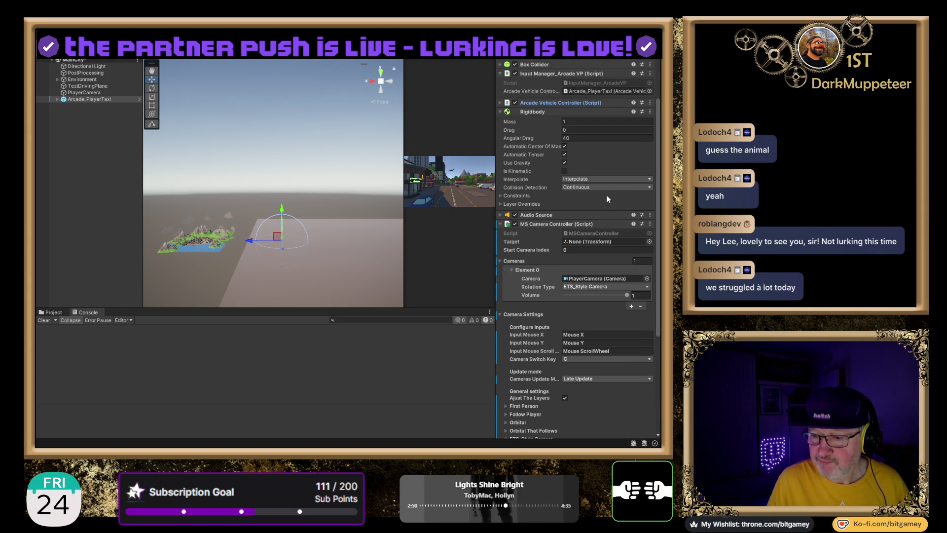
scroll(605, 191, down, 4)
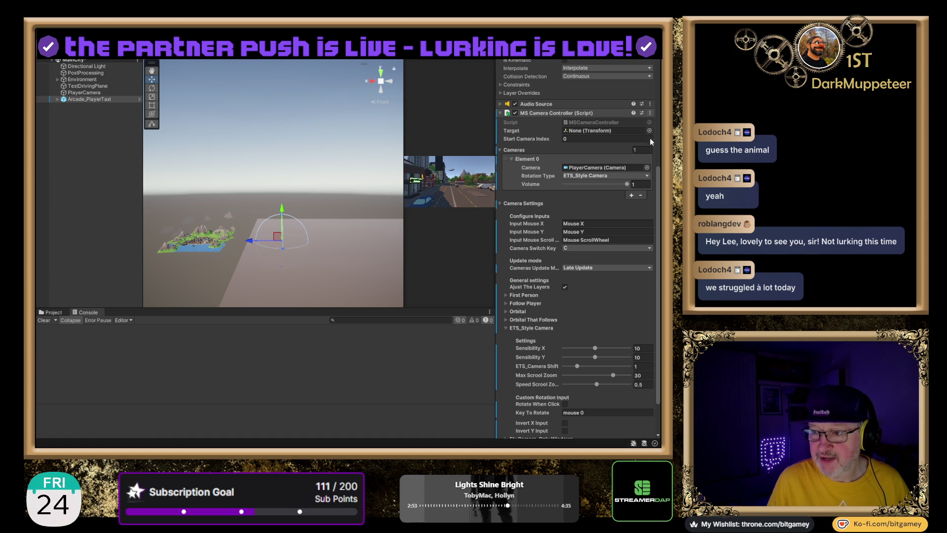
key(ctrl+z)
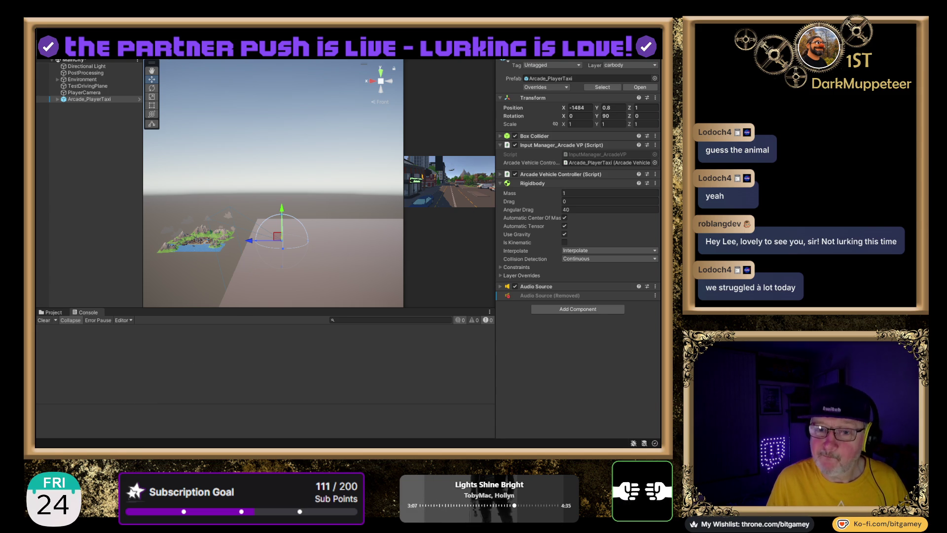
- Browse the Marcos Schultz asset folders, then view MS Vehicle System (free version) details in Package Manager
click(49, 312)
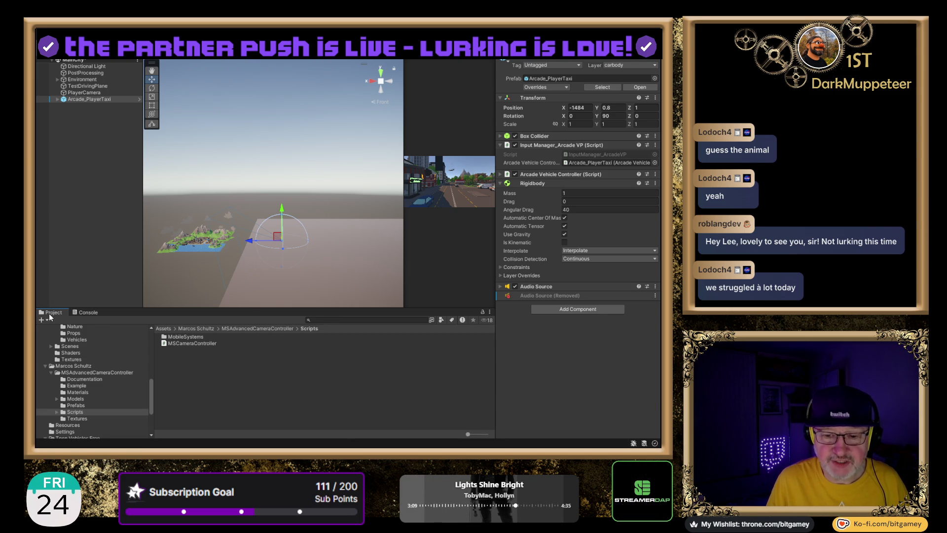
click(78, 367)
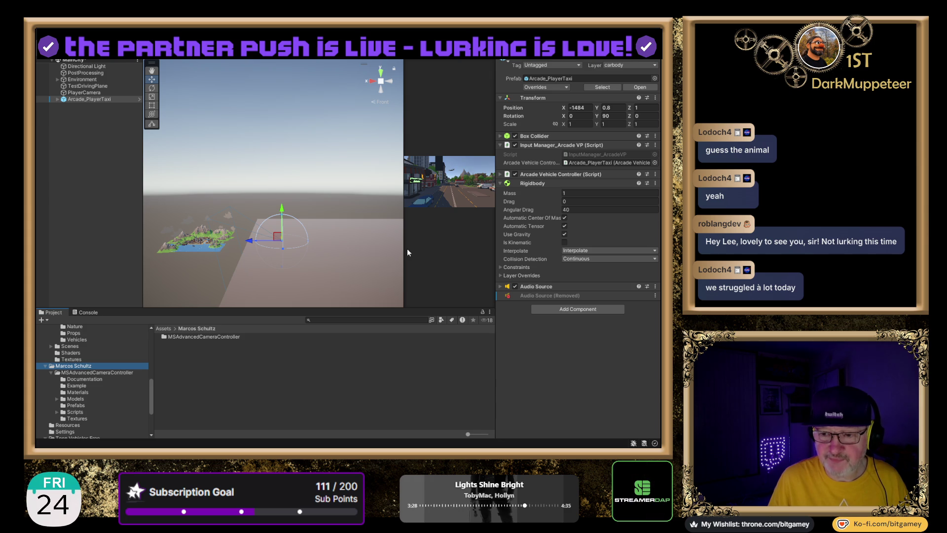
click(73, 359)
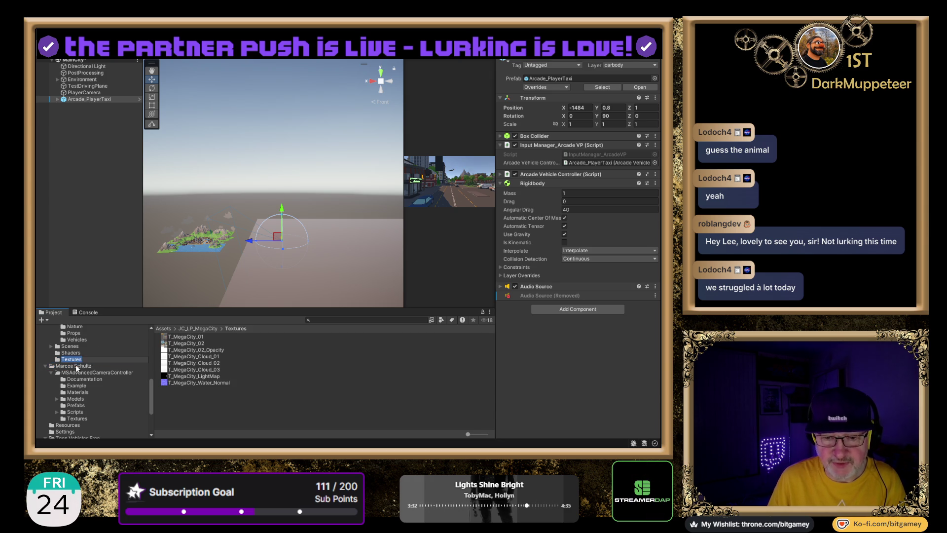
click(76, 365)
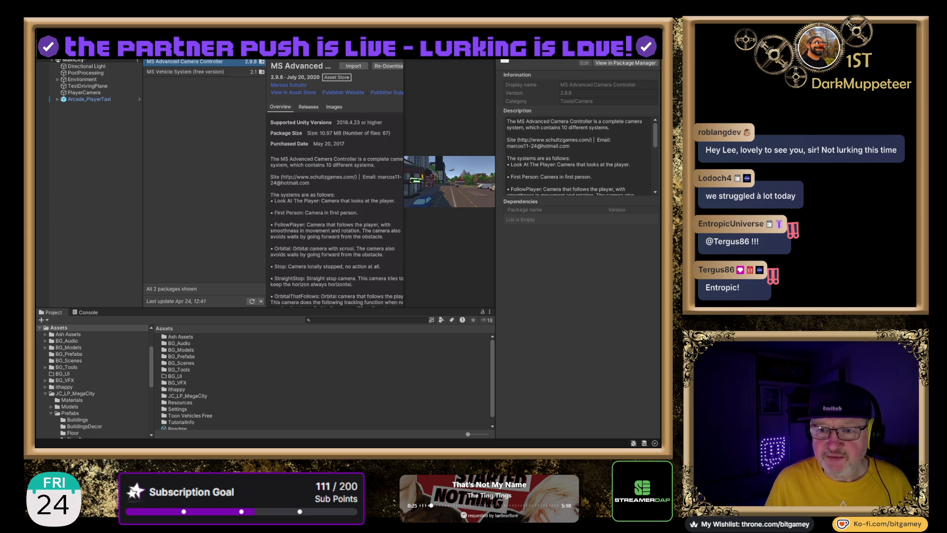
click(204, 72)
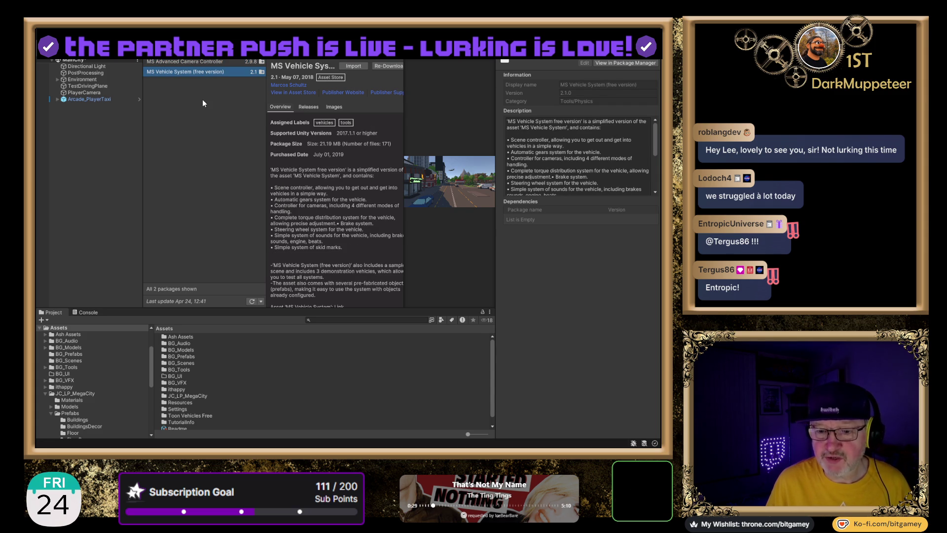
- Import the MS Vehicle System (free version) package from Package Manager into the project
click(191, 62)
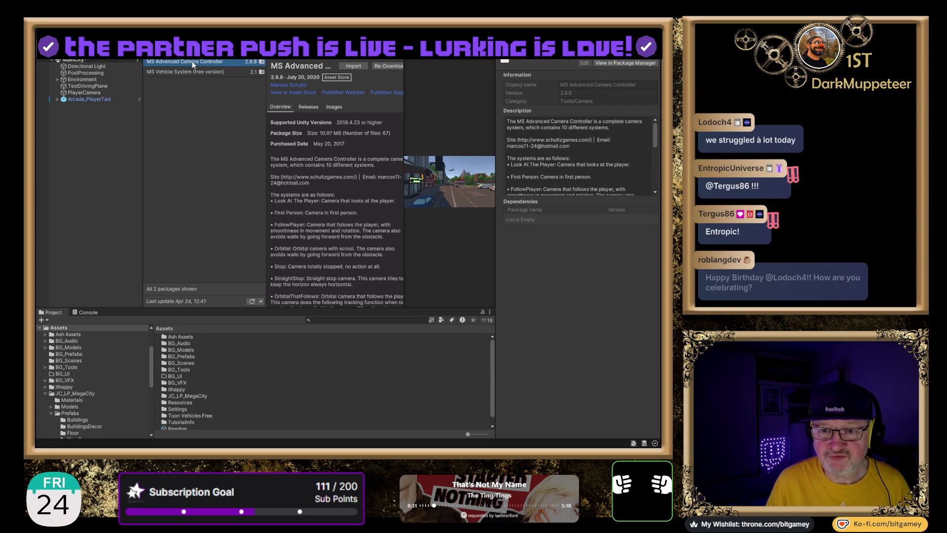
click(193, 73)
click(358, 65)
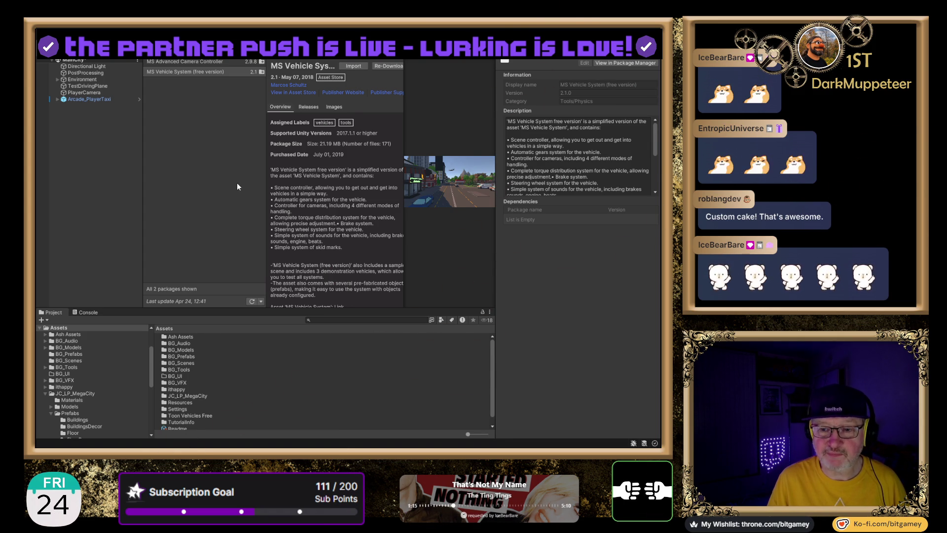
click(254, 181)
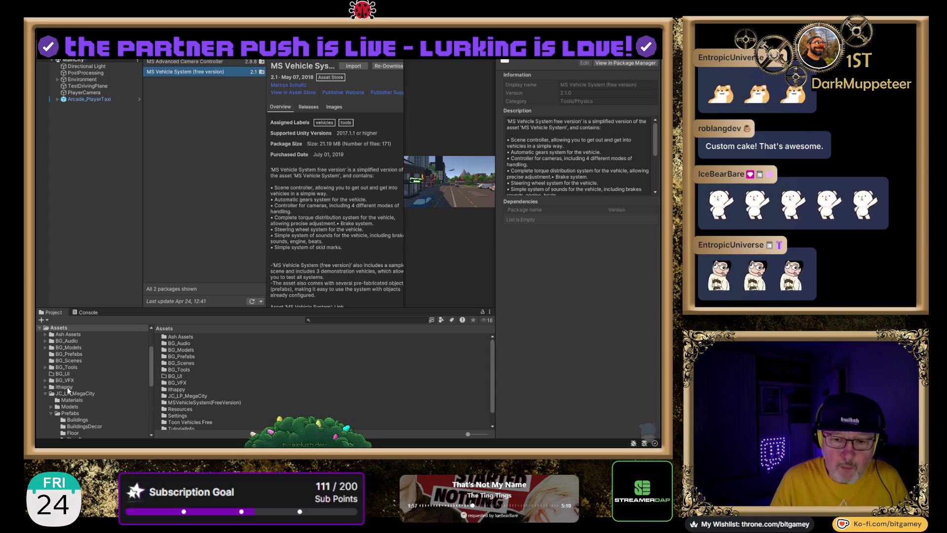
- Open MSVehicleSystem(FreeVersion), read its Update Notes, and list the Scripts folder contents
click(46, 393)
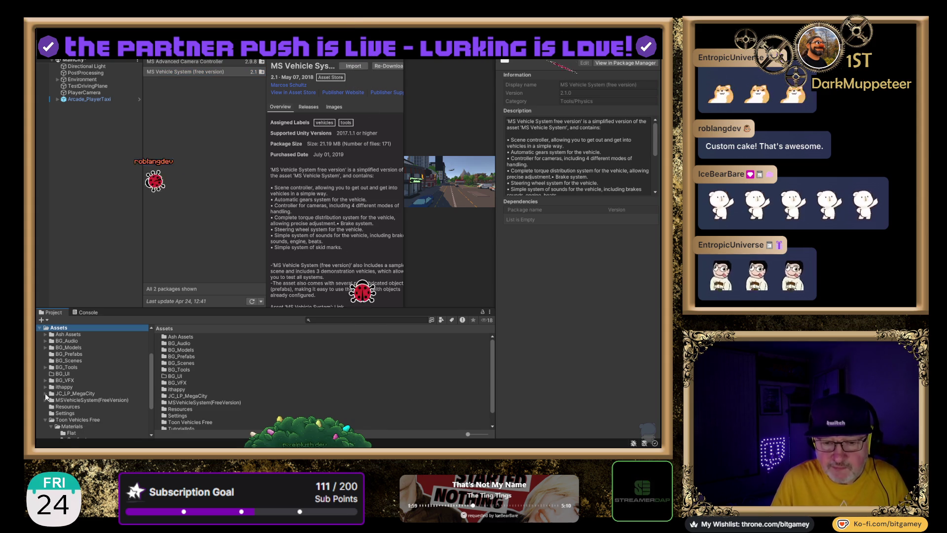
click(82, 399)
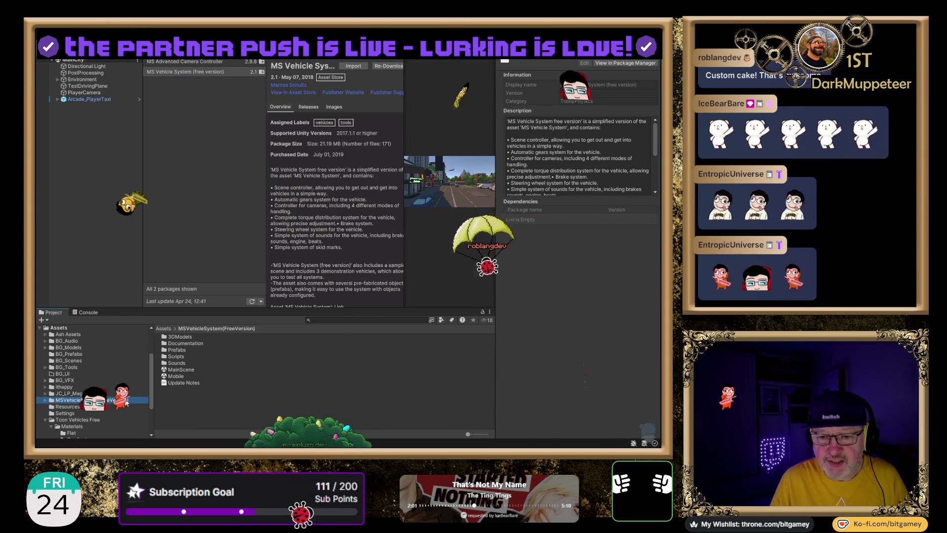
click(184, 382)
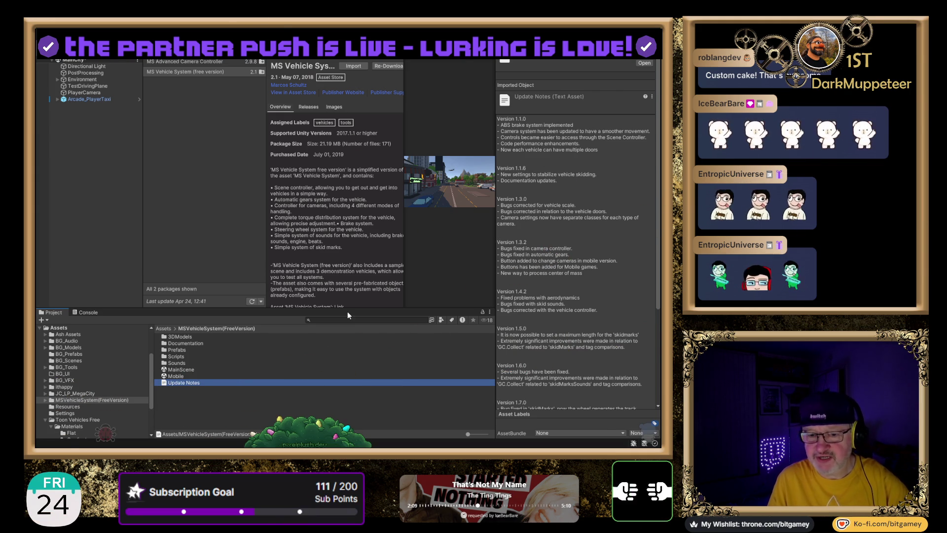
click(181, 357)
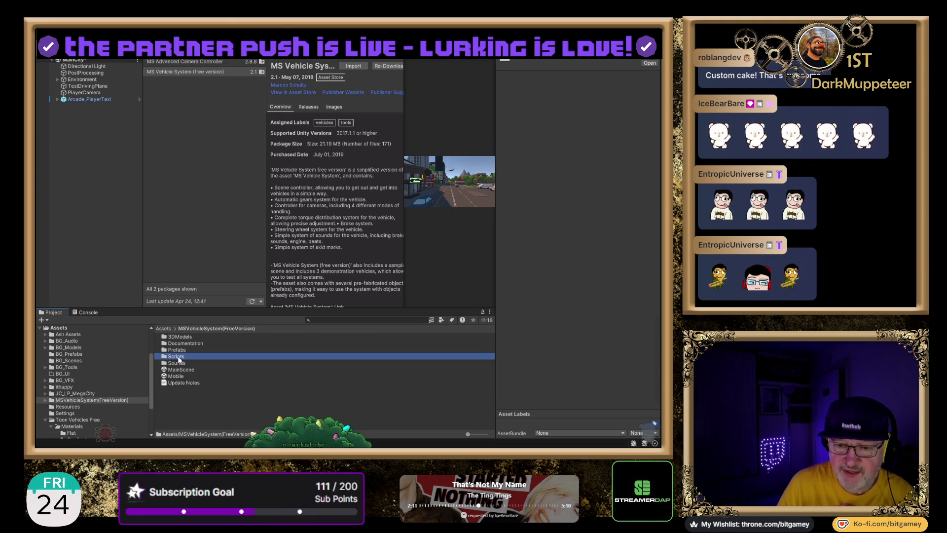
double_click(176, 357)
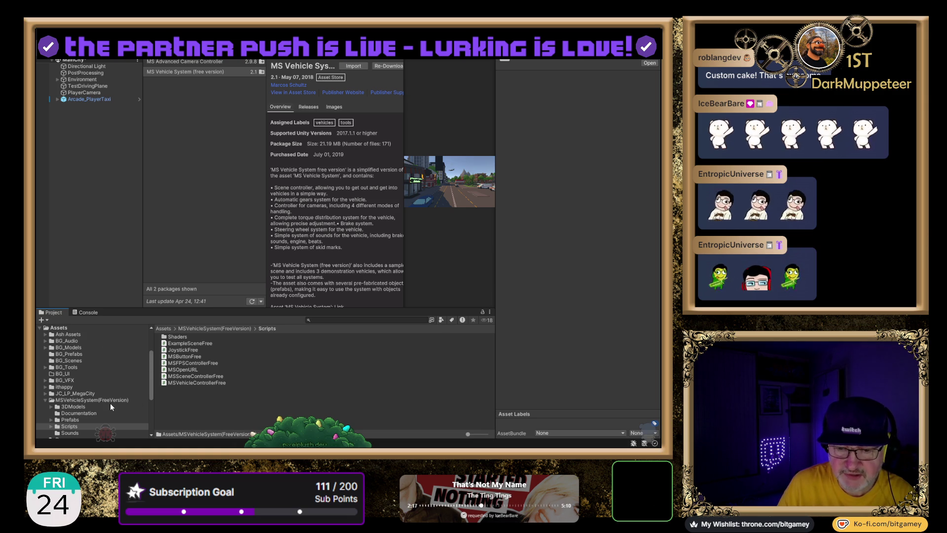
- Look through the Documentation folder files, then return to the Scripts folder
click(78, 414)
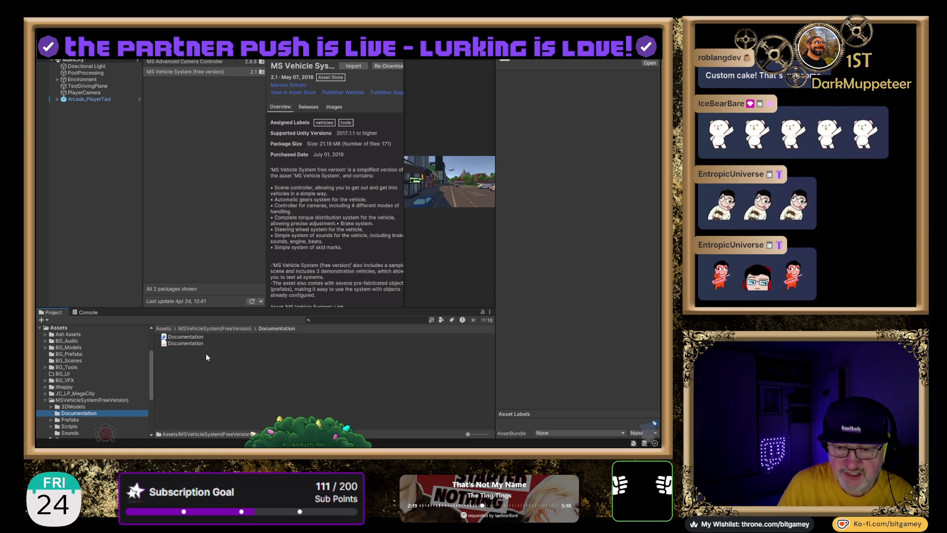
click(174, 344)
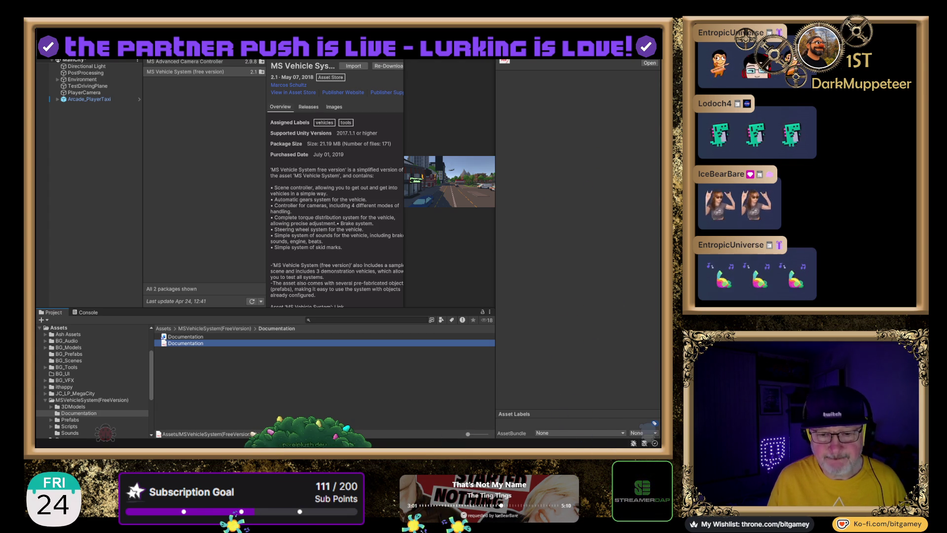
click(72, 427)
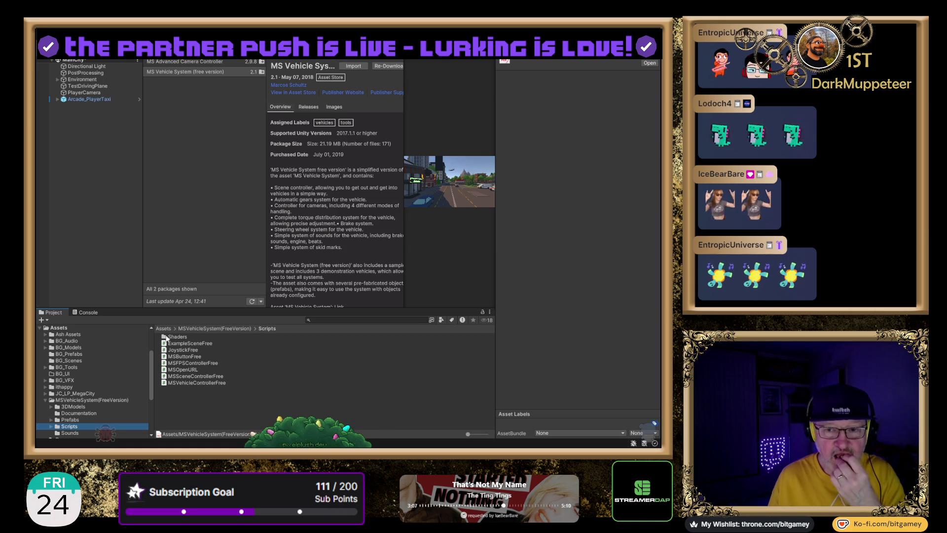
- Drag MSVehicleControllerFree onto Arcade_PlayerTaxi and select the taxi to see the new component
mouse_move(200, 383)
mouse_down()
mouse_move(143, 246)
mouse_move(84, 170)
mouse_move(70, 99)
mouse_up()
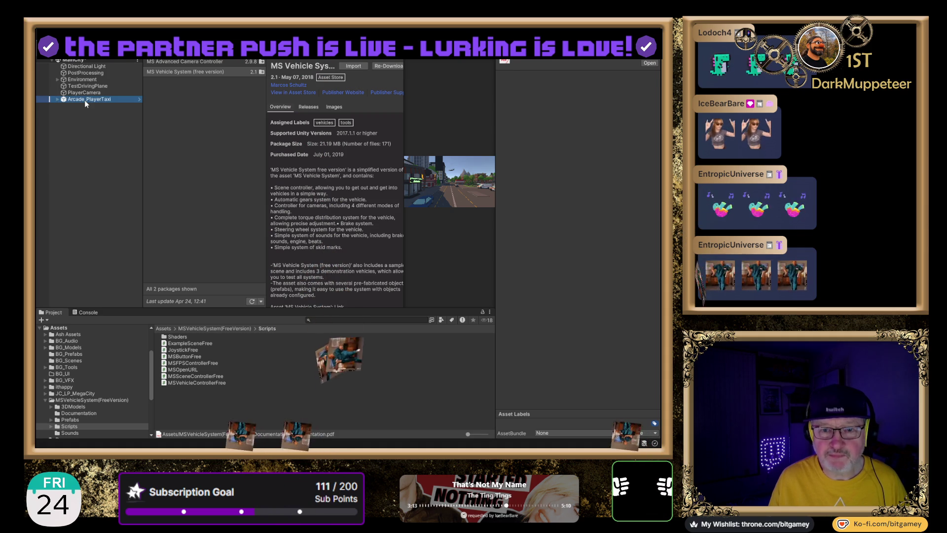
click(85, 99)
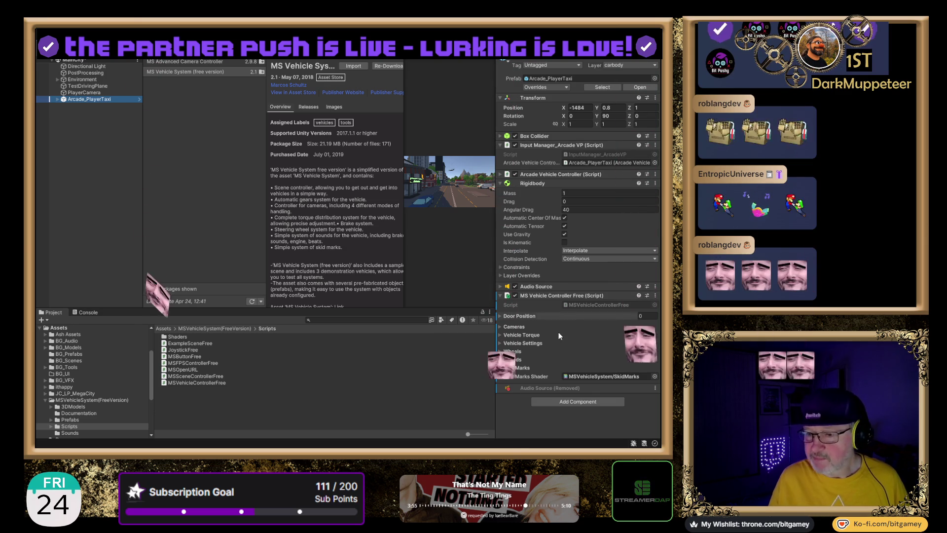
- Add Cameras Element 0 using PlayerCamera with ETS_Style Camera rotation, then return to the Scene view
click(500, 327)
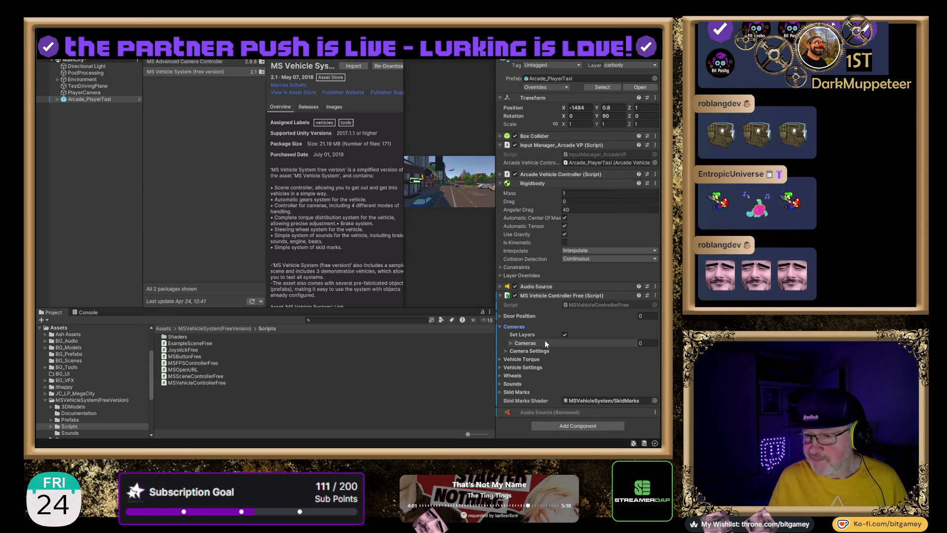
click(511, 343)
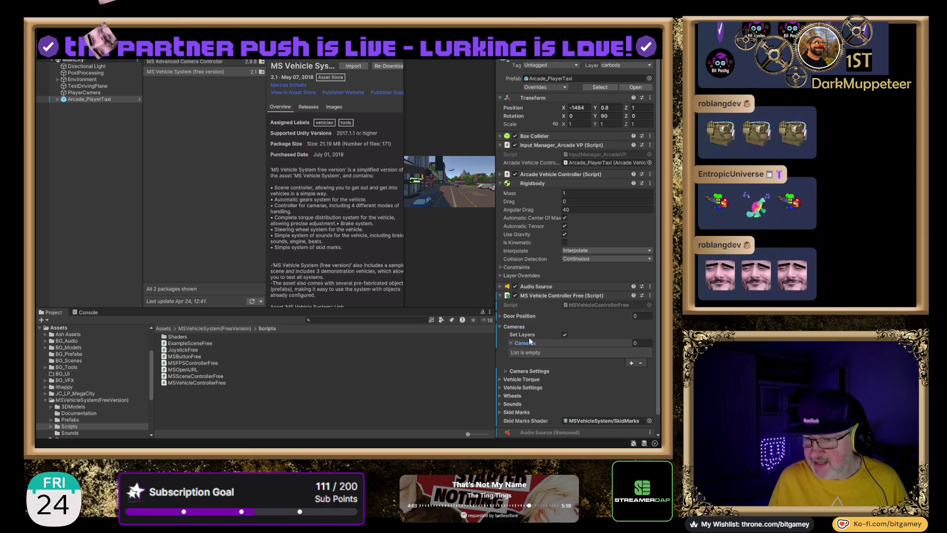
scroll(576, 306, down, 1)
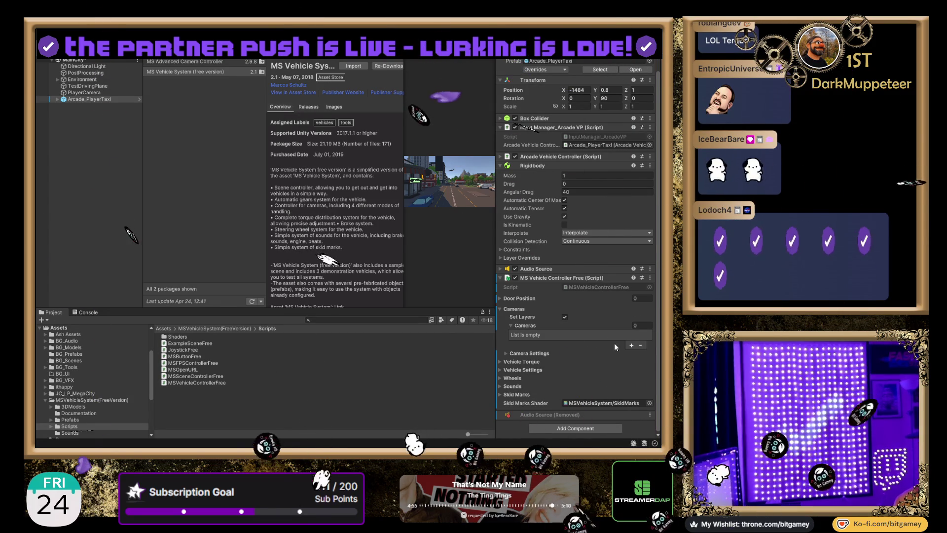
click(631, 345)
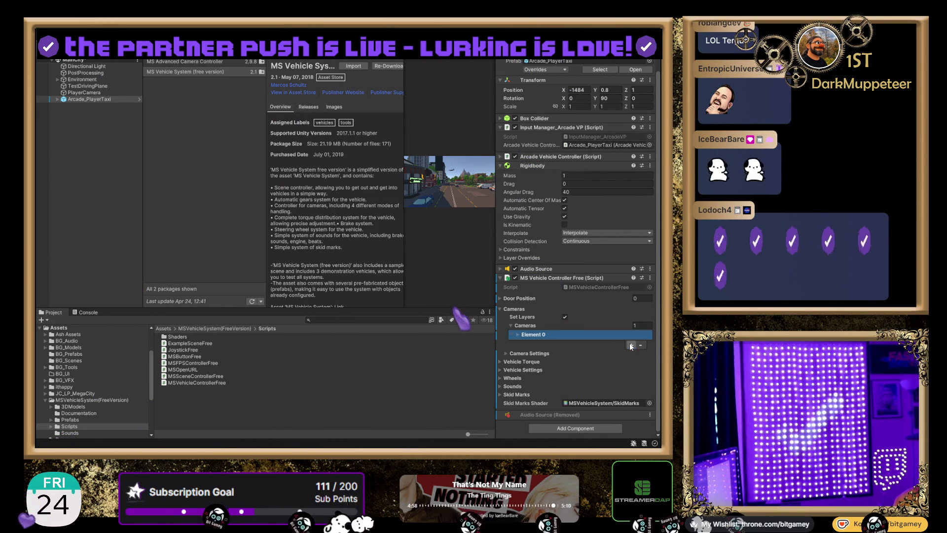
click(518, 336)
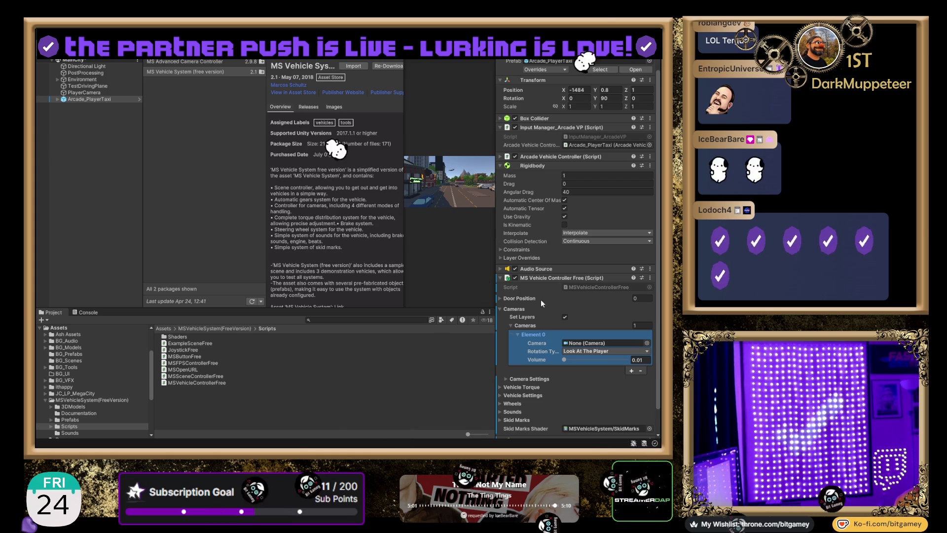
mouse_move(88, 95)
mouse_down()
mouse_move(609, 375)
mouse_move(592, 344)
mouse_up()
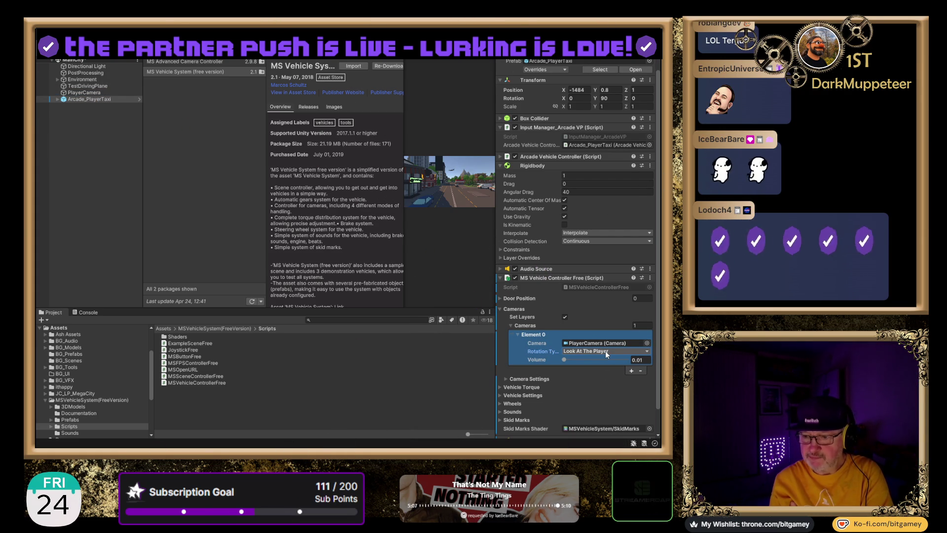
click(606, 351)
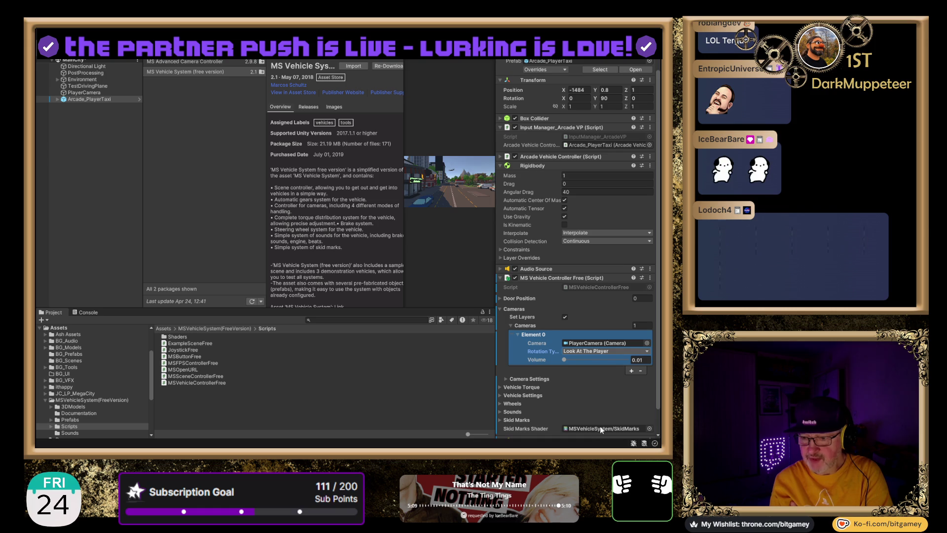
click(600, 426)
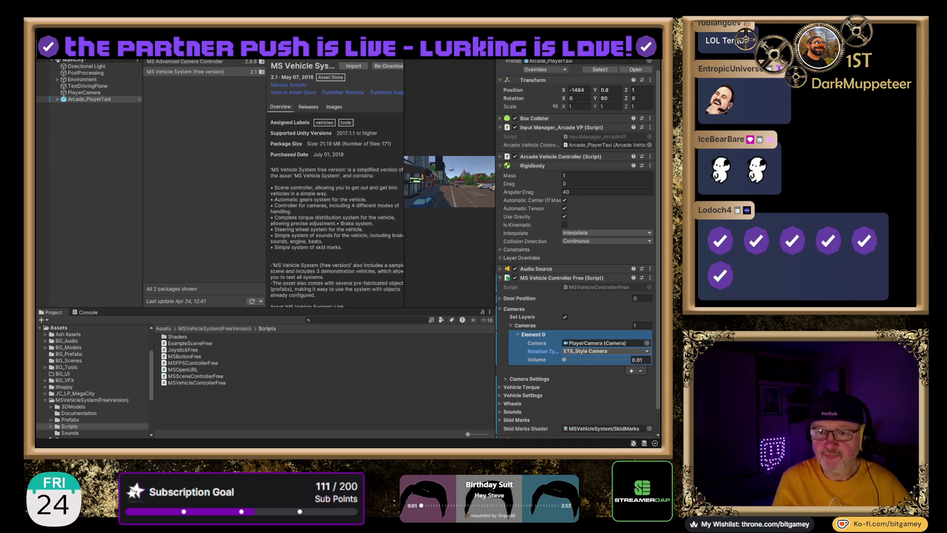
key(ctrl+1)
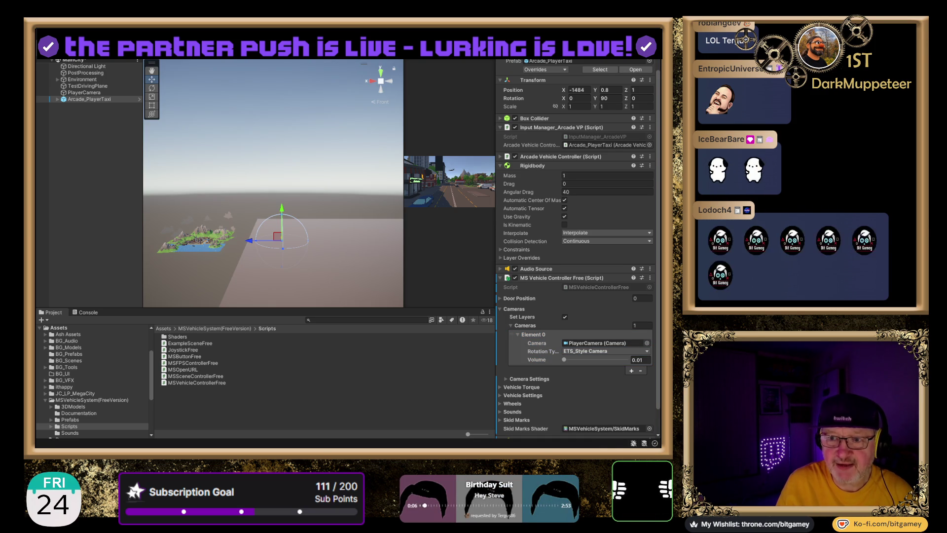
- Test the taxi in Play mode, remove MS Vehicle Controller Free, and check the Console errors
key(ctrl+p)
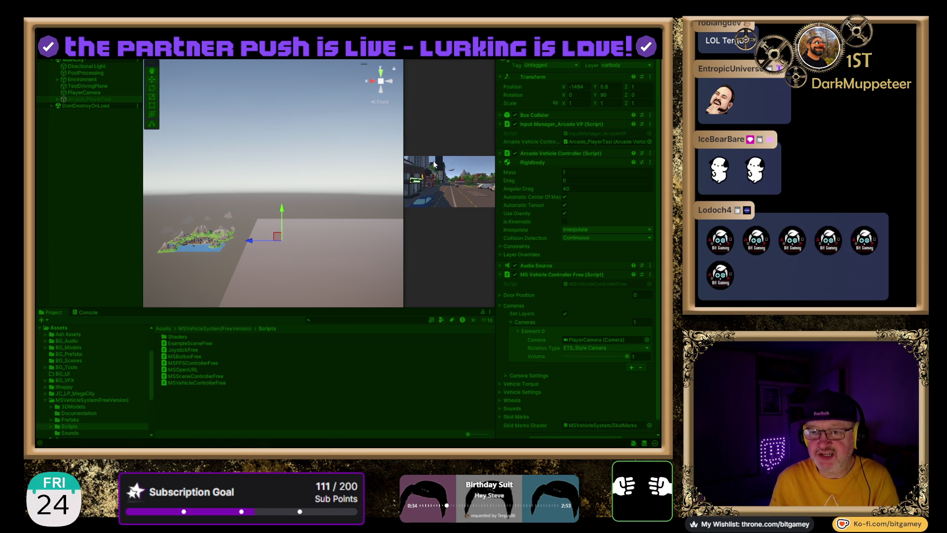
key(ctrl+p)
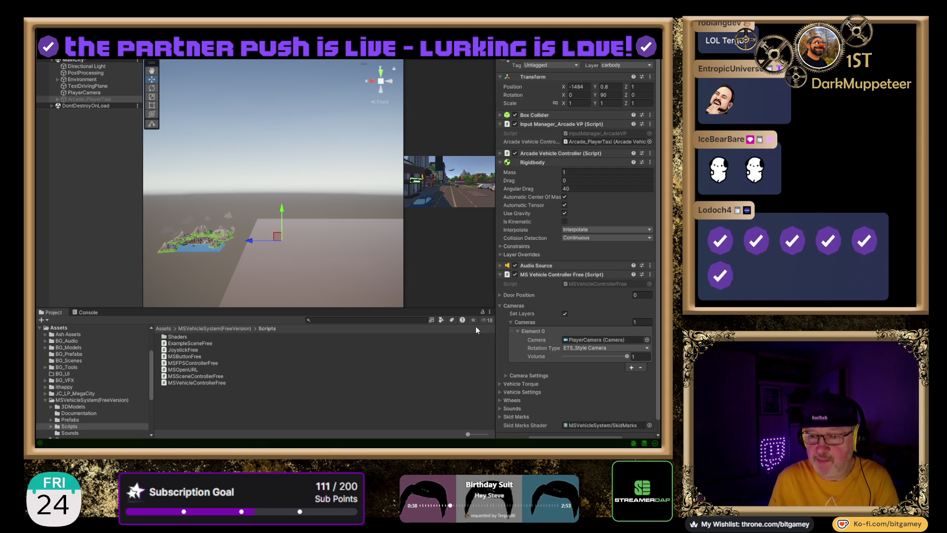
click(650, 275)
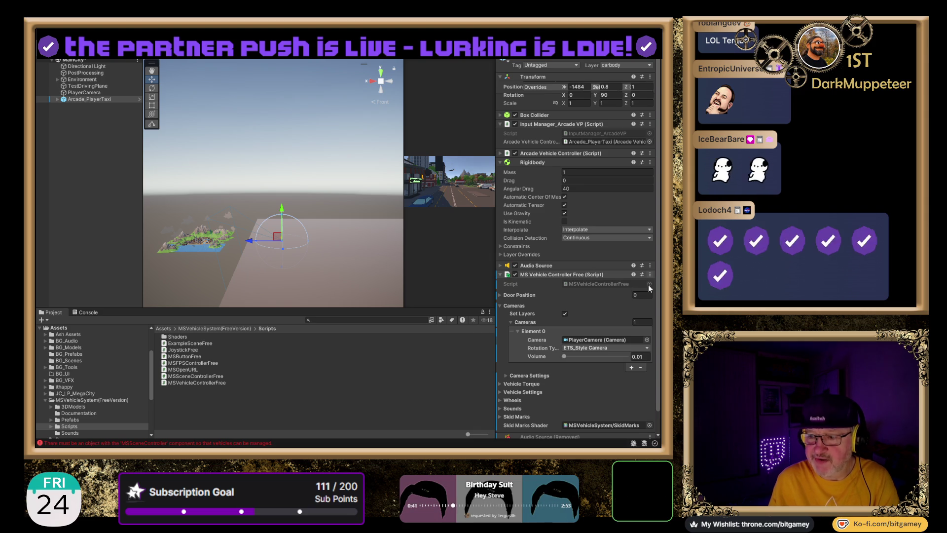
click(644, 323)
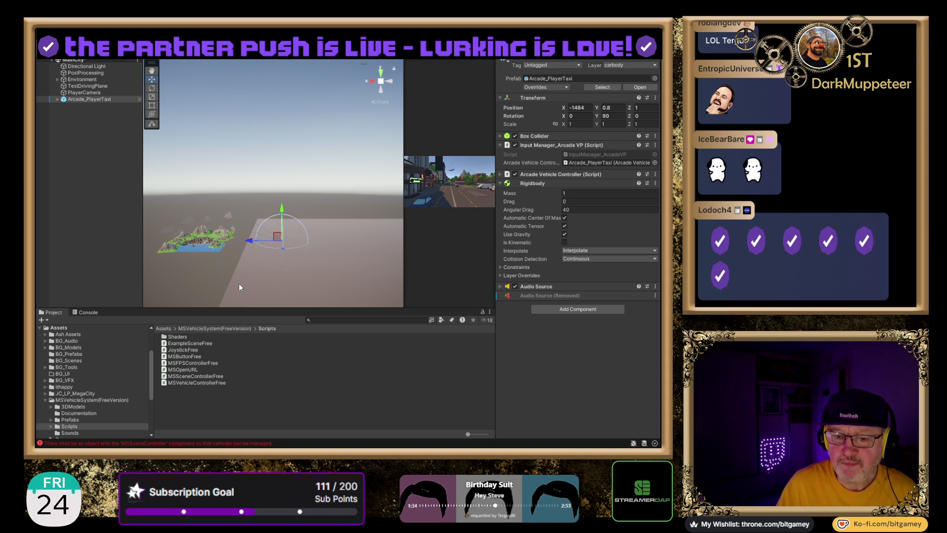
click(78, 313)
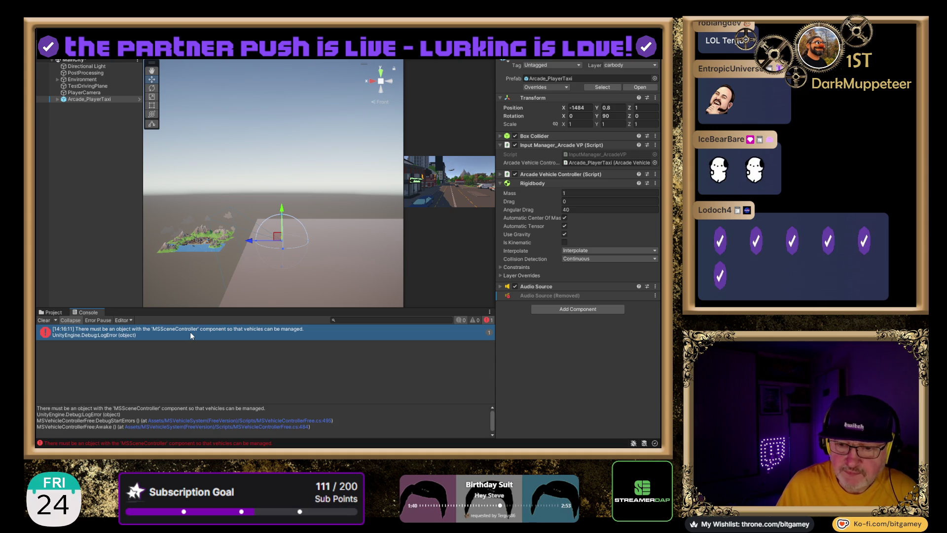
- Clear the old Console error and run the taxi scene in Play mode again
click(44, 321)
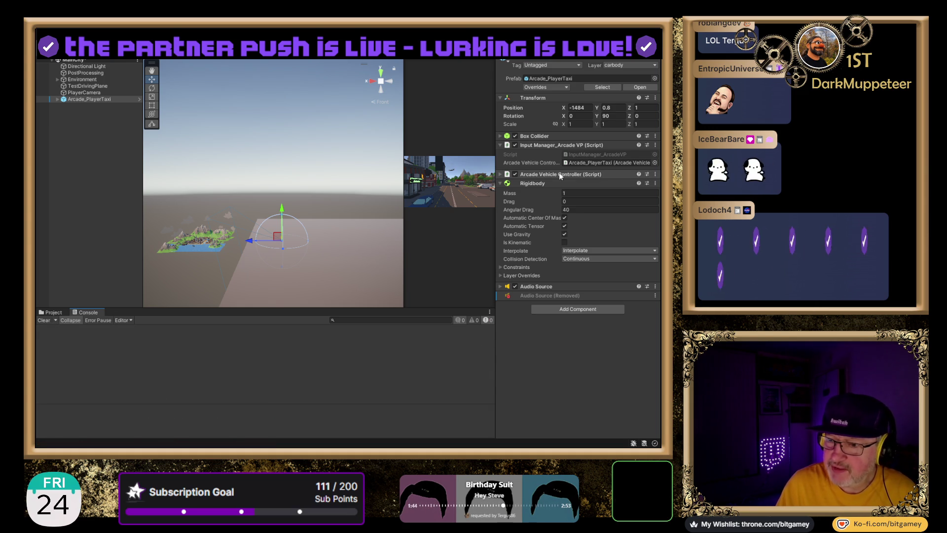
key(ctrl+p)
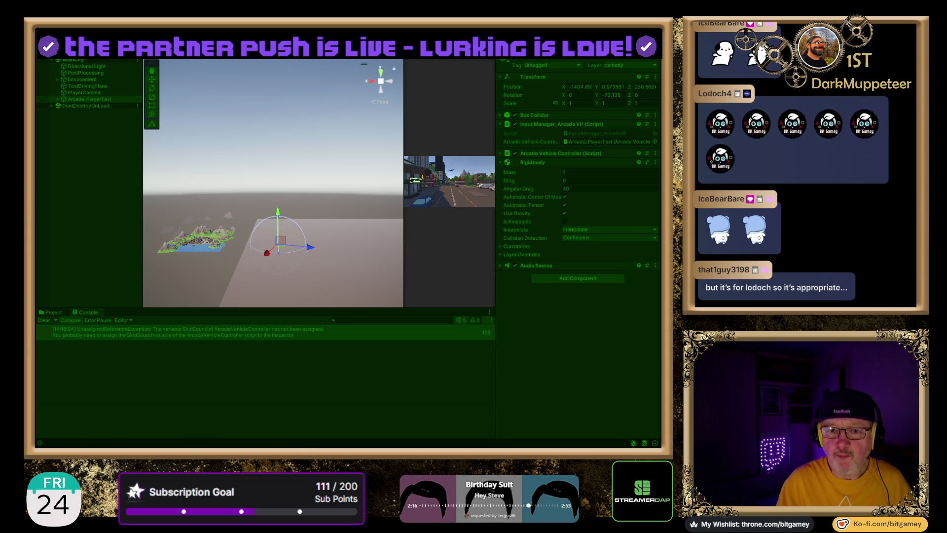
- Stop Play mode, frame Arcade_PlayerTaxi in the Scene view, and clear the SkidSound errors
double_click(92, 99)
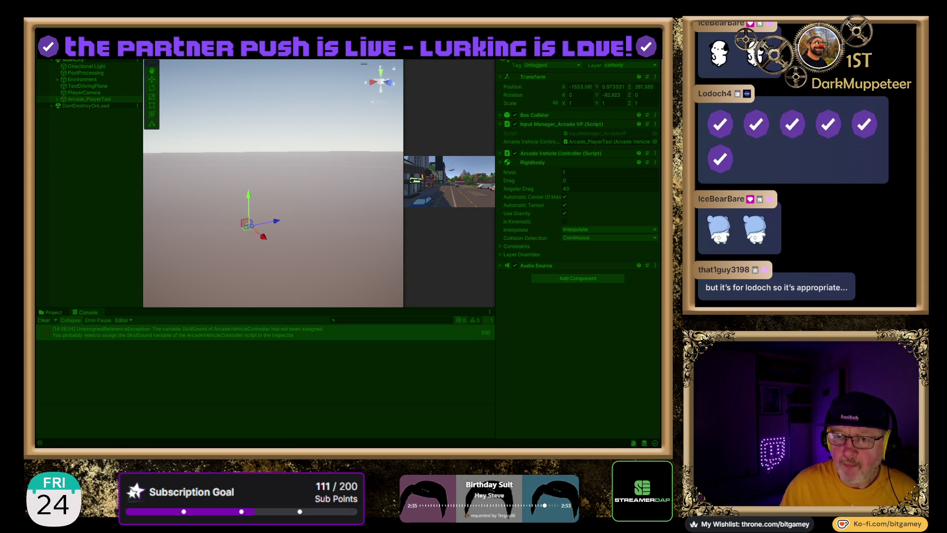
key(ctrl+p)
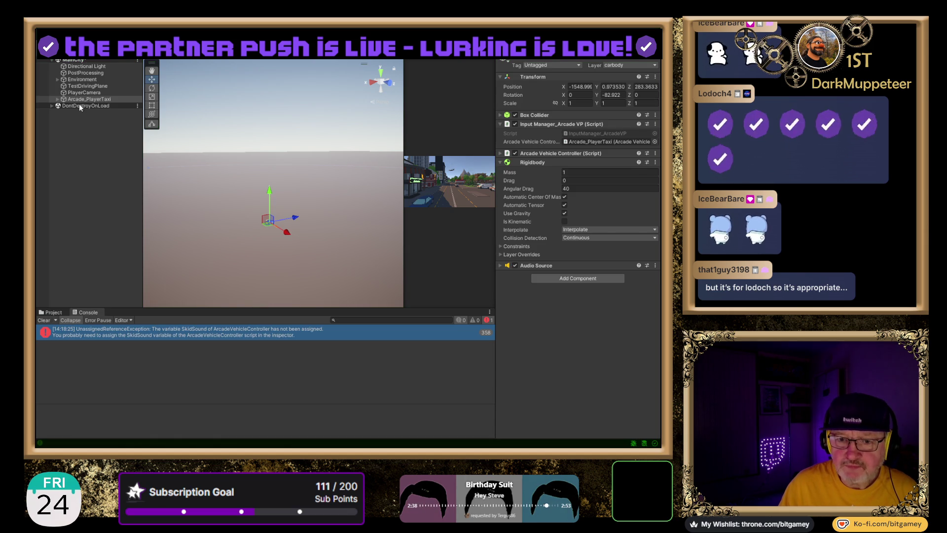
double_click(87, 99)
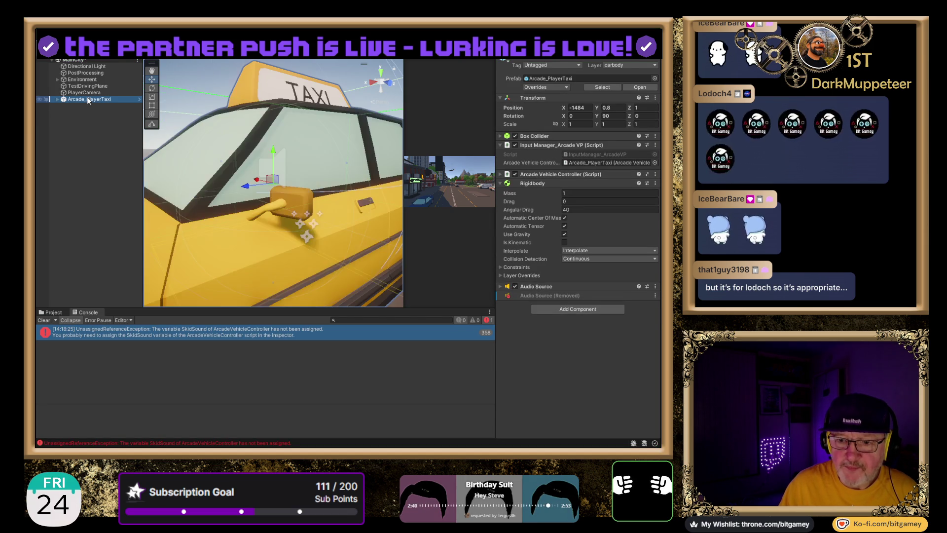
scroll(270, 191, down, 10)
scroll(278, 170, down, 2)
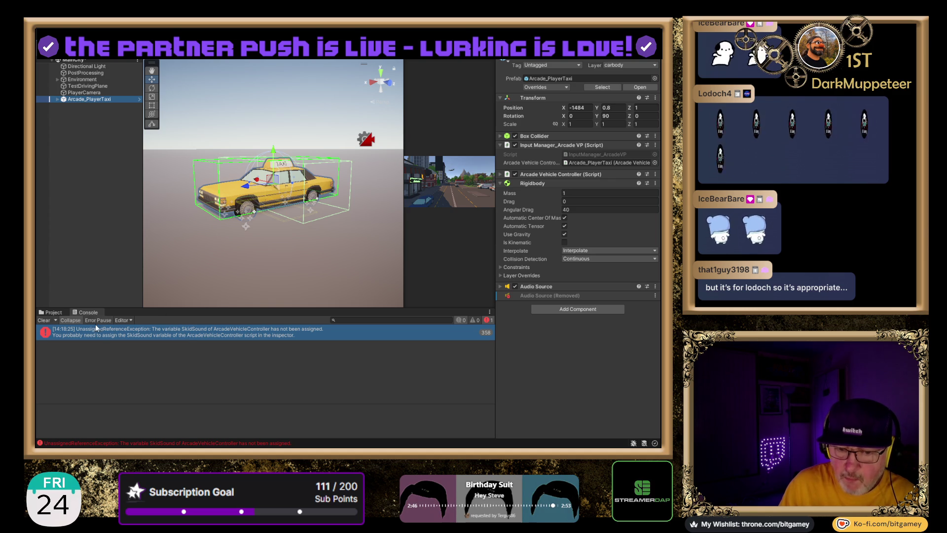
click(42, 322)
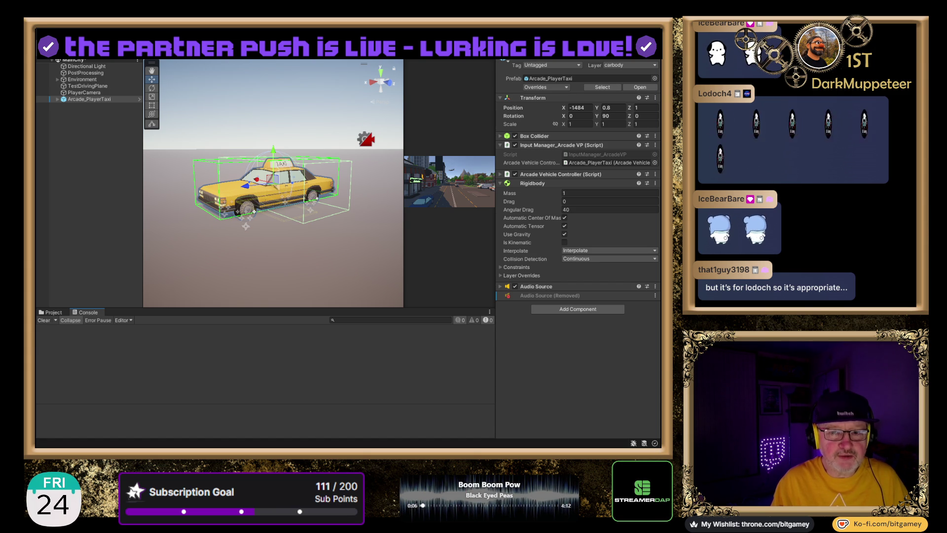
- Return to the Project panel and open the MSVehicleSystem(FreeVersion) folder
click(51, 313)
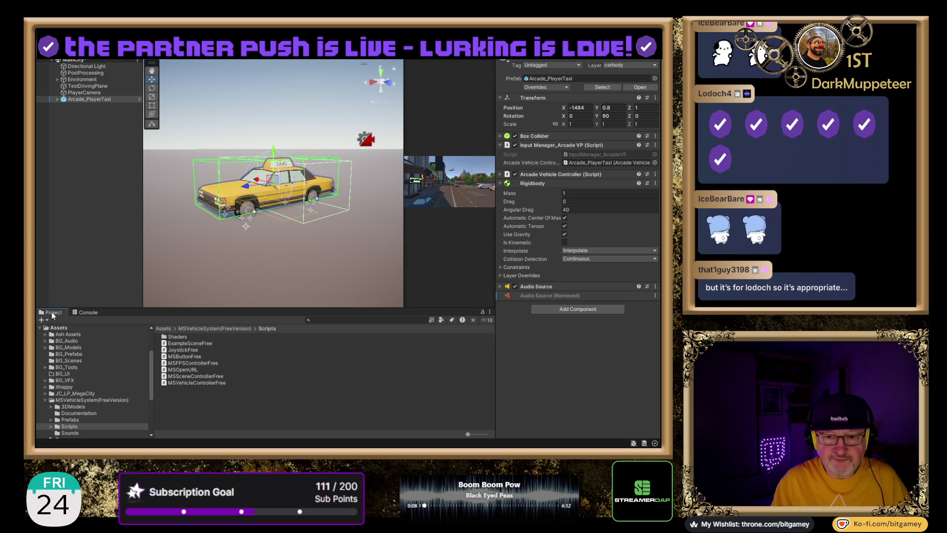
click(76, 400)
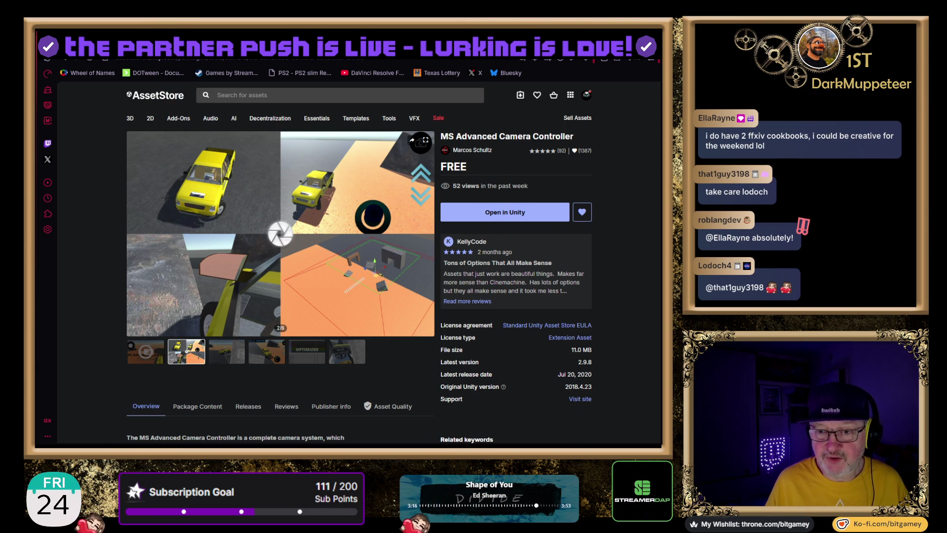
- Briefly revisit the Flash Deals page, come back, then open the My Assets library
scroll(517, 158, up, 3)
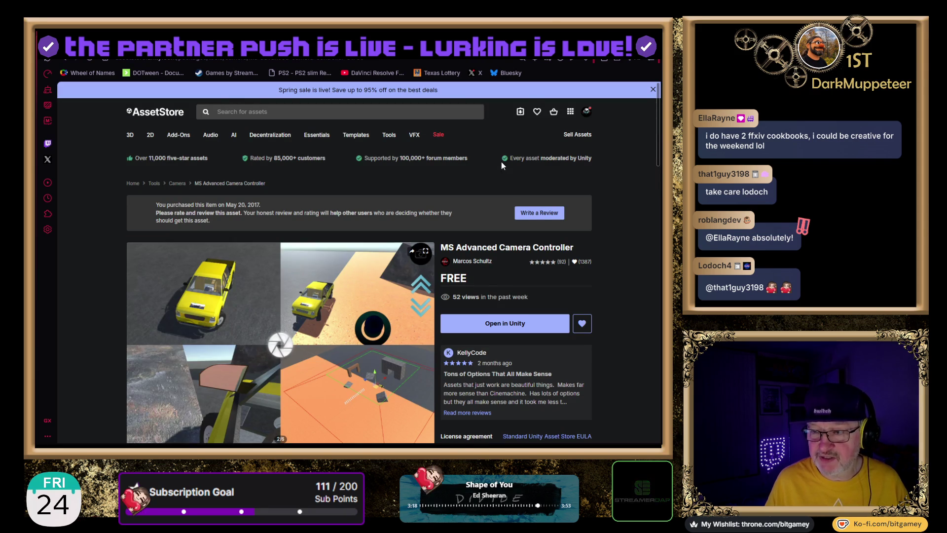
key(alt+Left)
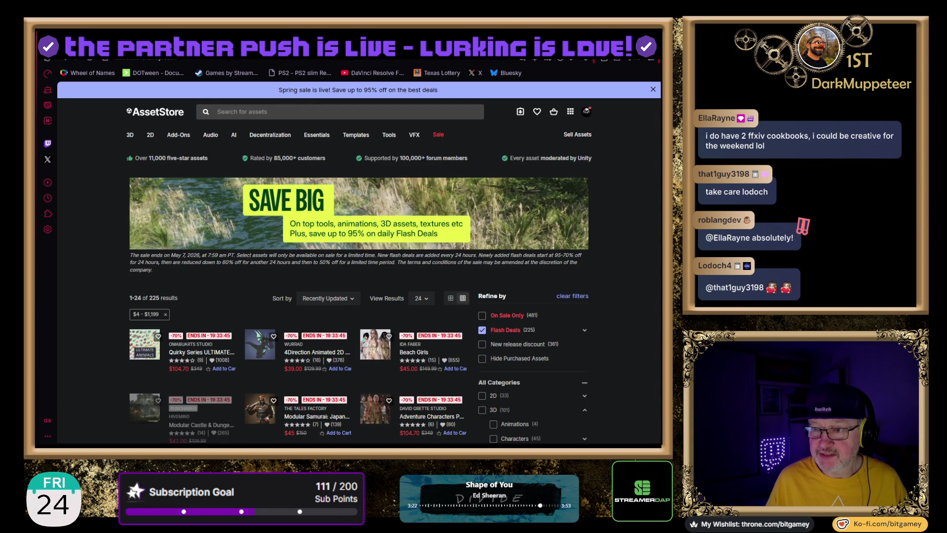
key(alt+Right)
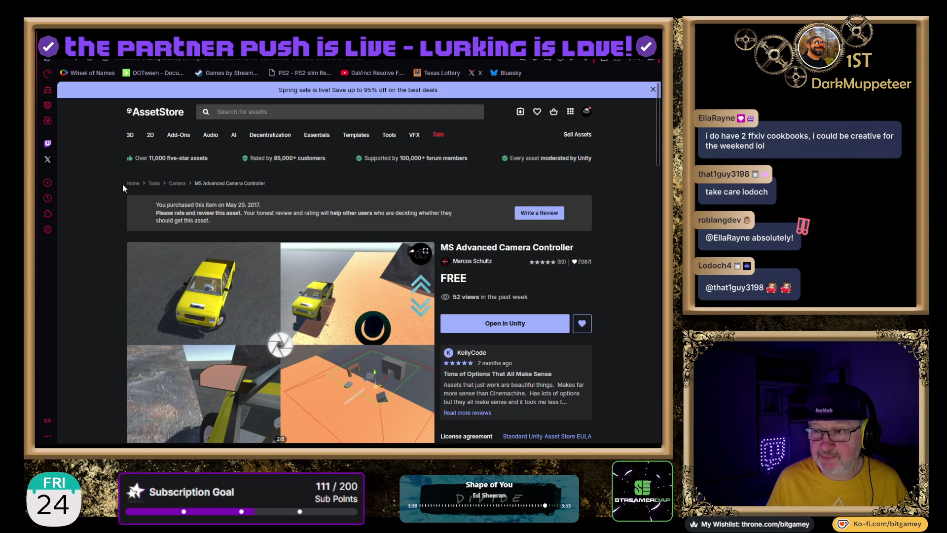
click(521, 113)
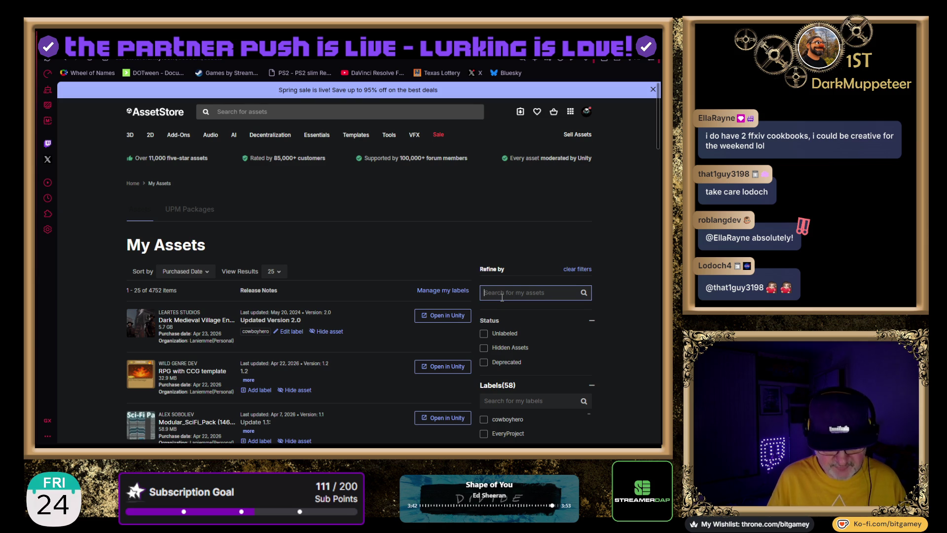
- Filter My Assets by 'camera controller', scroll down to Eazy Camera, and open its details
text(cameracontroller)
key(Return)
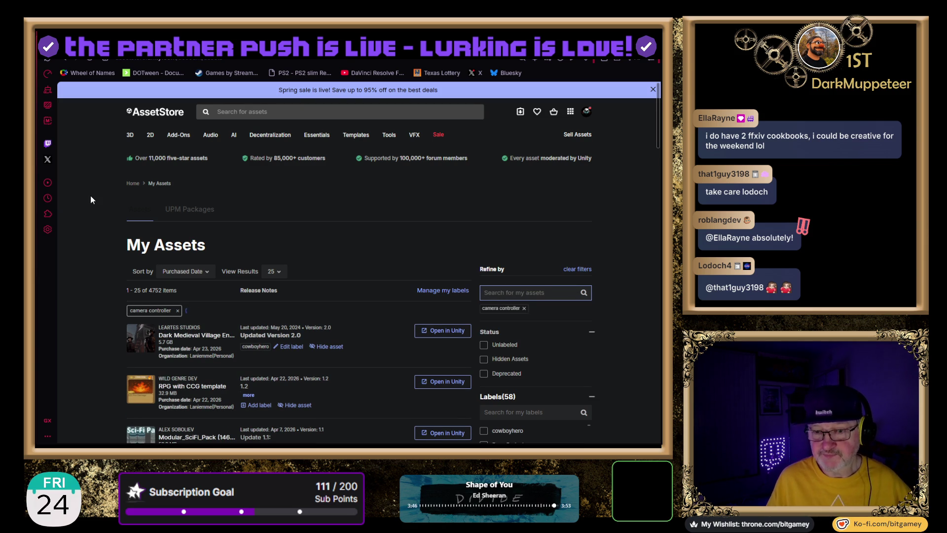
scroll(79, 259, down, 2)
scroll(83, 256, down, 10)
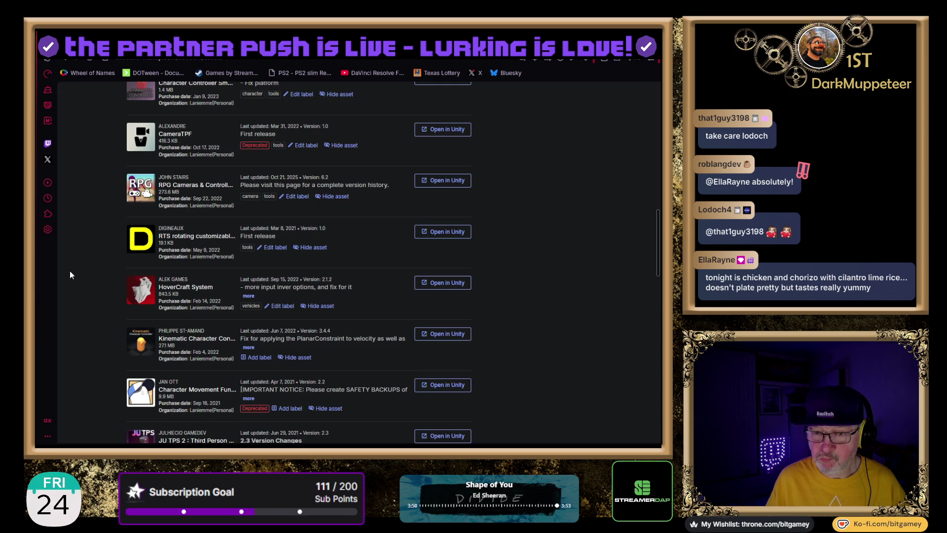
scroll(110, 263, down, 2)
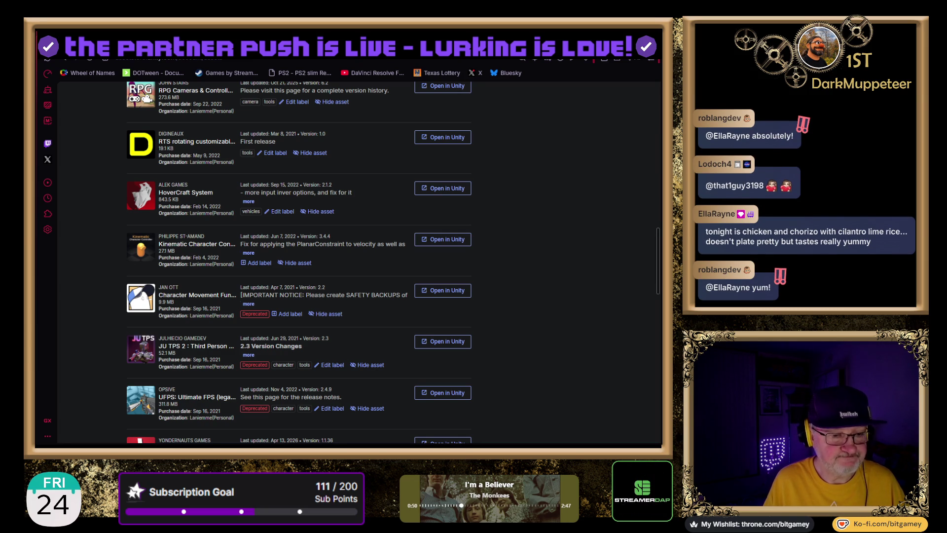
scroll(78, 220, down, 3)
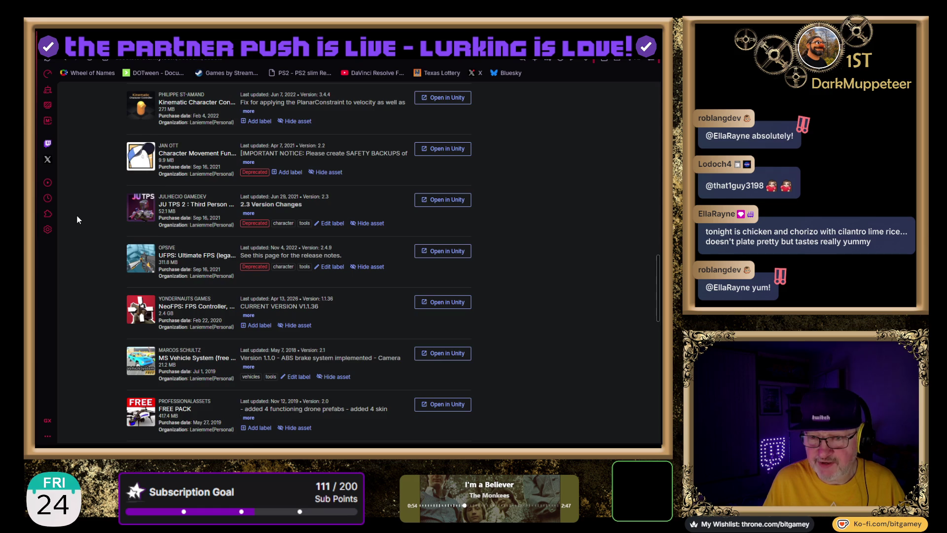
scroll(78, 219, down, 2)
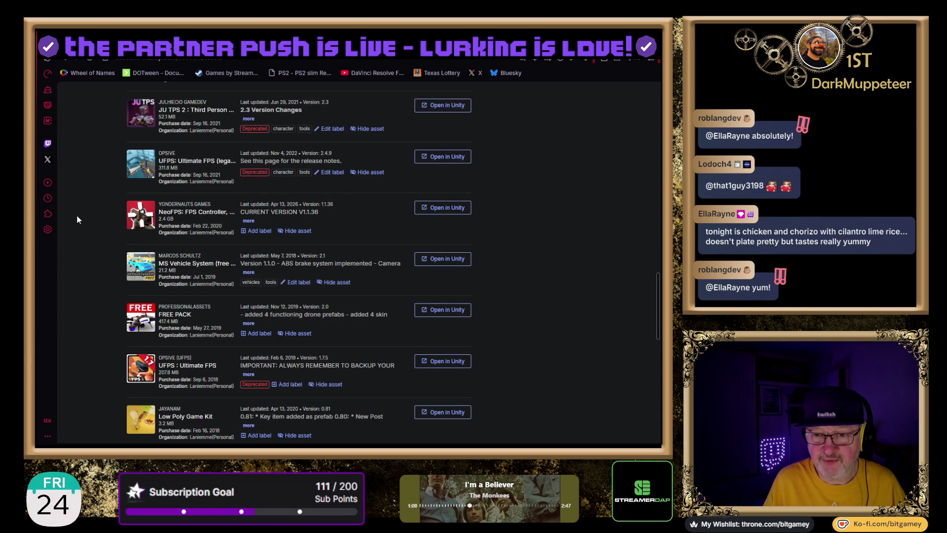
scroll(78, 219, down, 1)
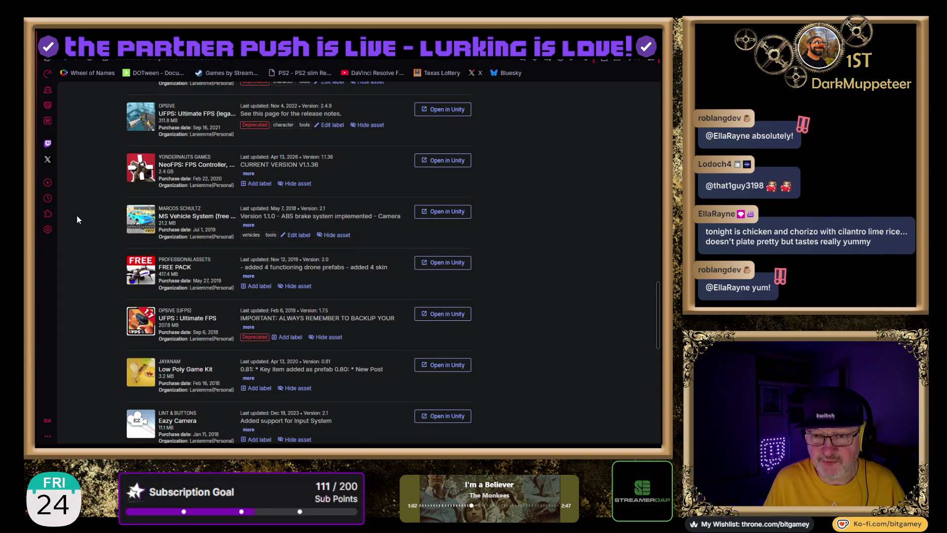
scroll(78, 220, down, 2)
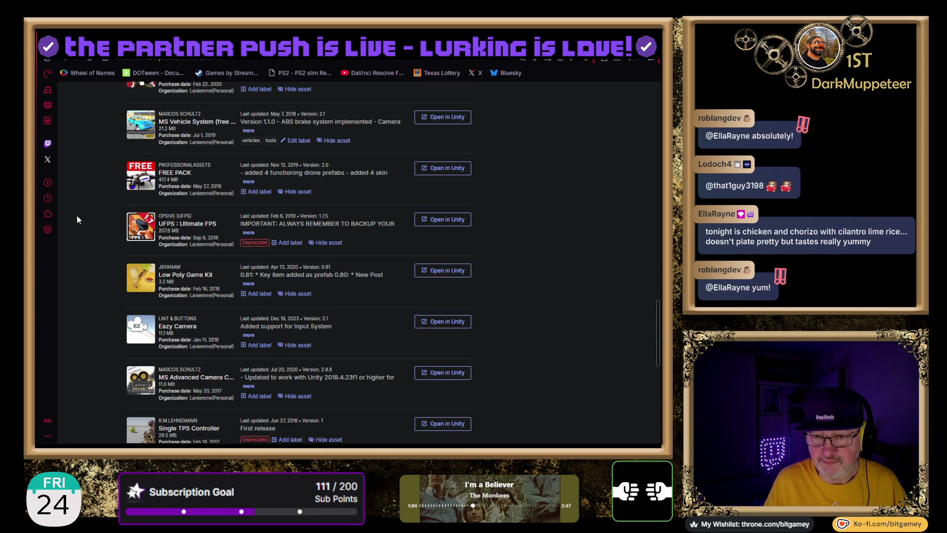
scroll(88, 331, down, 1)
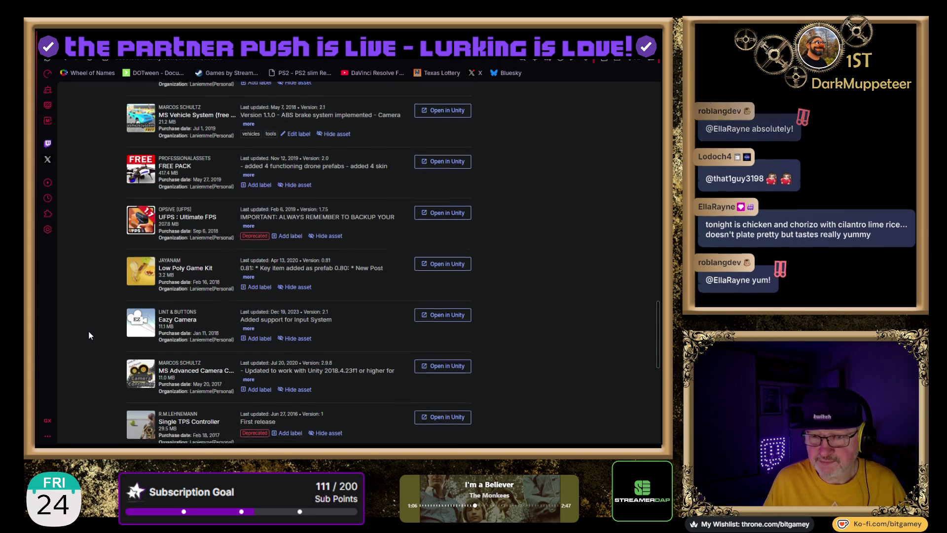
scroll(89, 336, down, 3)
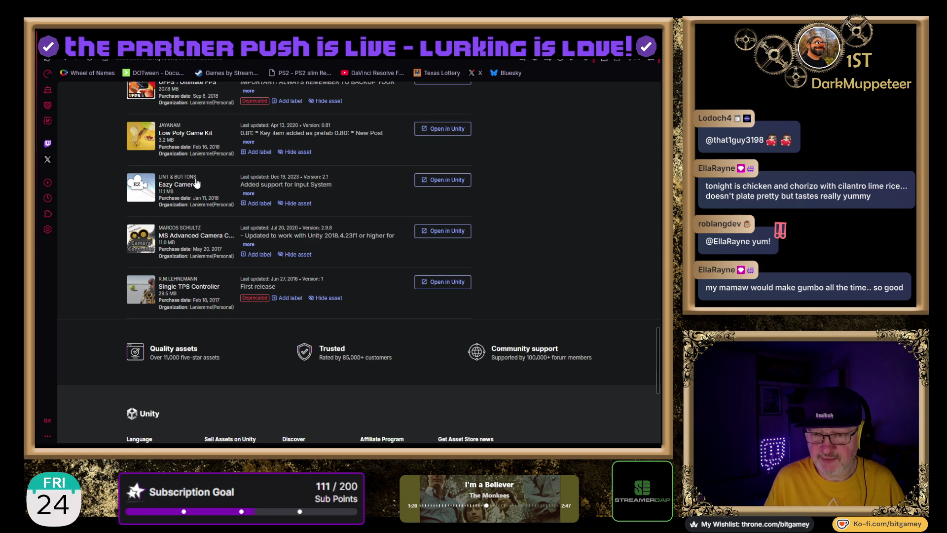
click(179, 185)
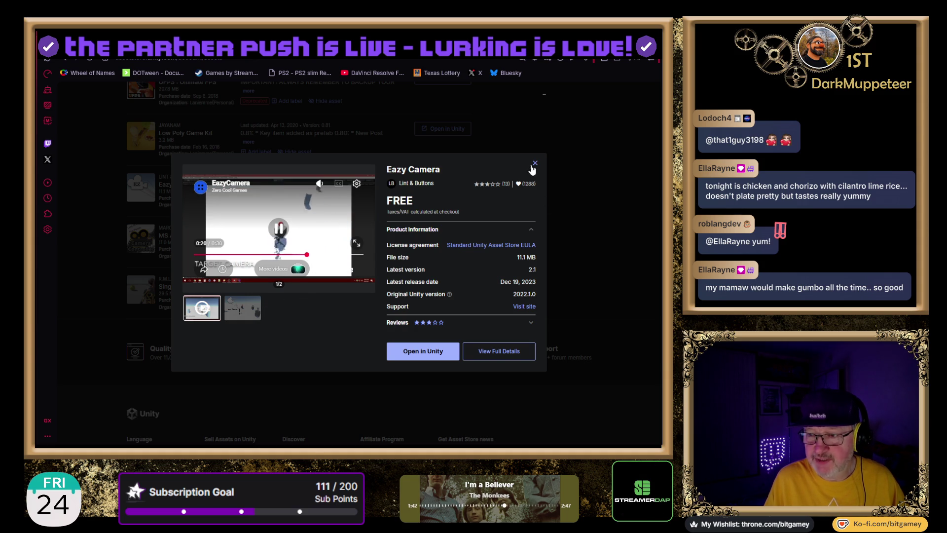
- Close the Eazy Camera quick view and switch back to the Unity Editor
click(535, 163)
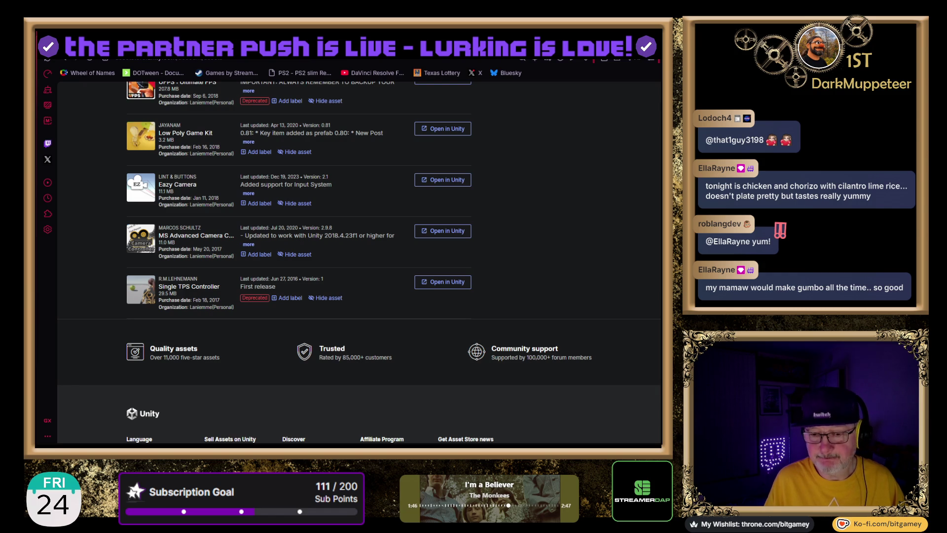
key(alt+Tab)
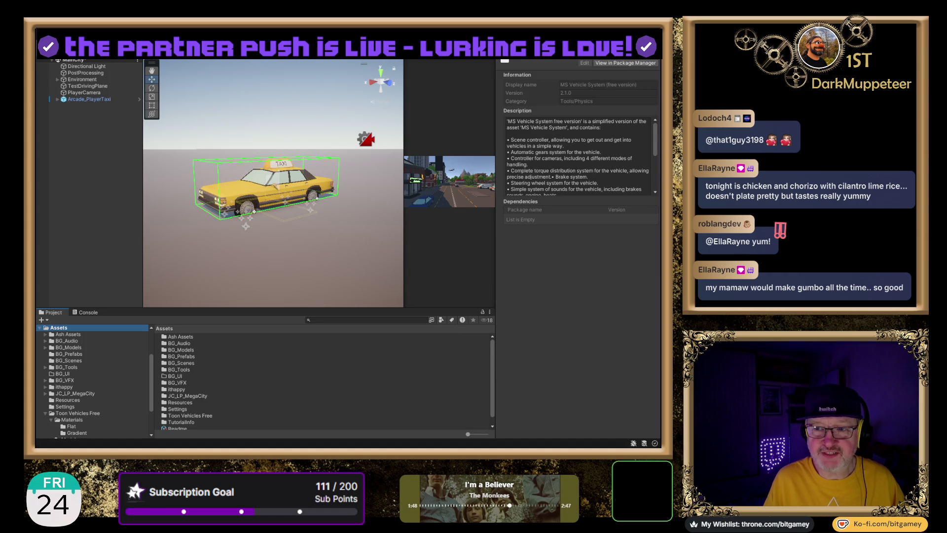
- Download Eazy Camera 2.1 from Package Manager's My Assets and import it into the project
click(625, 62)
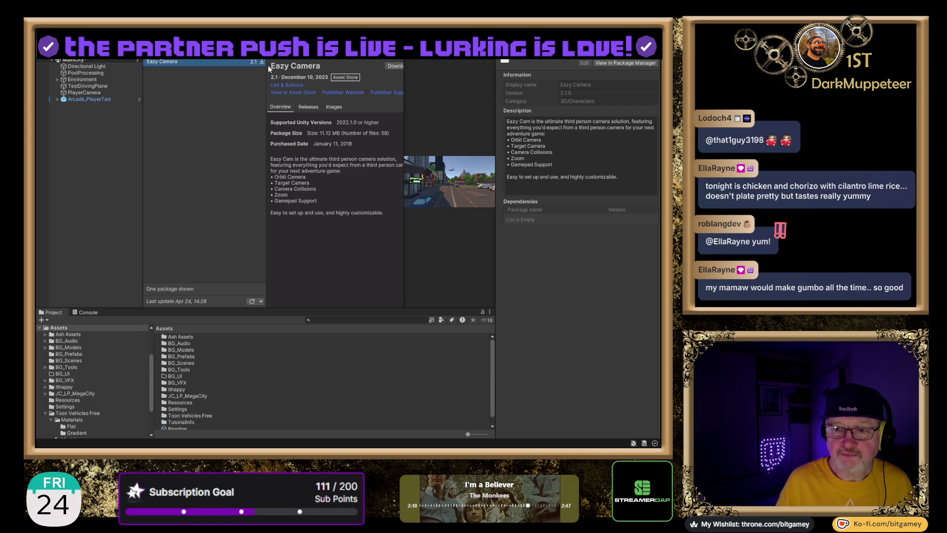
click(397, 66)
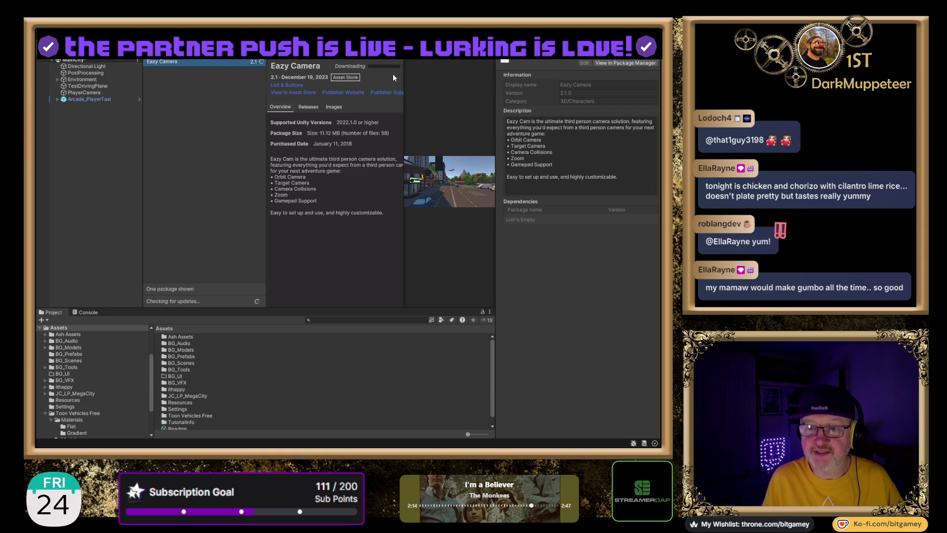
click(364, 66)
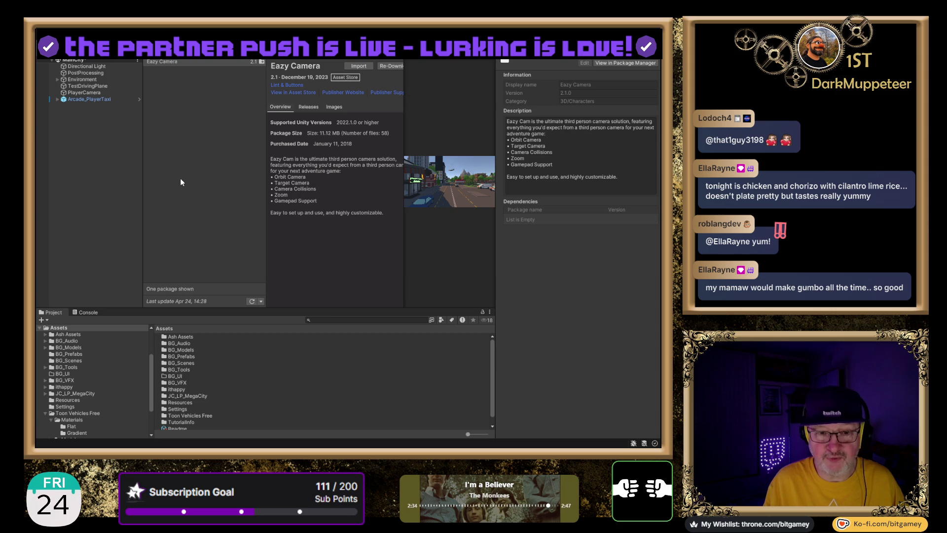
click(256, 182)
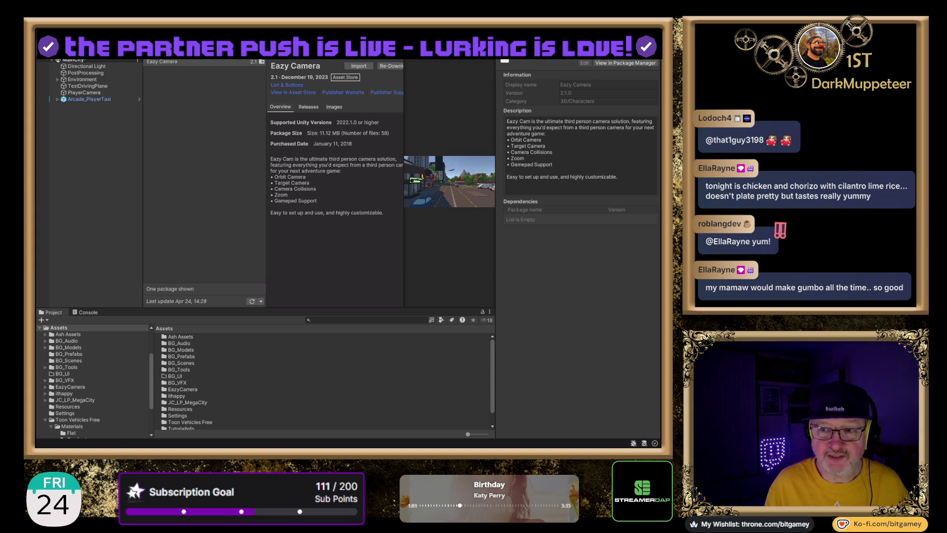
- Collapse the Toon Vehicles Free folder and browse the EazyCamera folder and its README
click(197, 62)
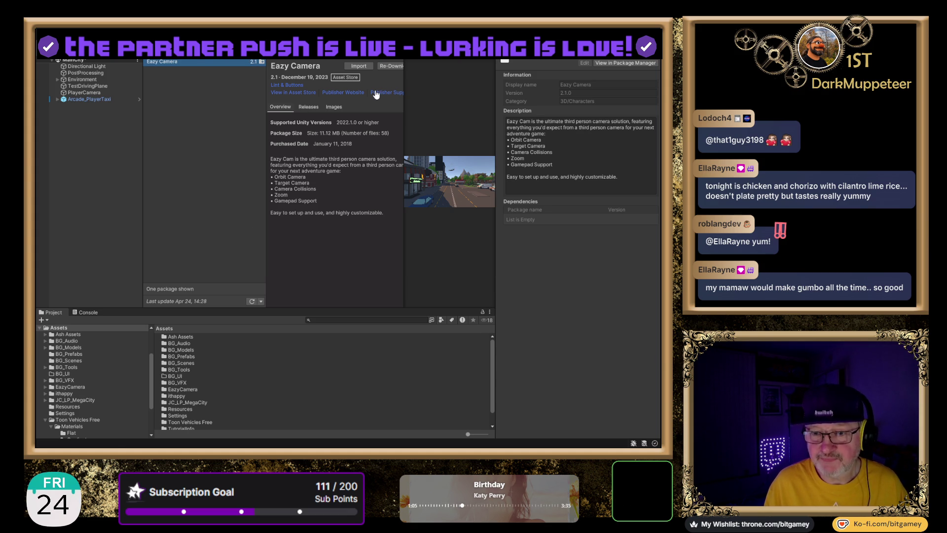
click(44, 420)
scroll(96, 396, up, 3)
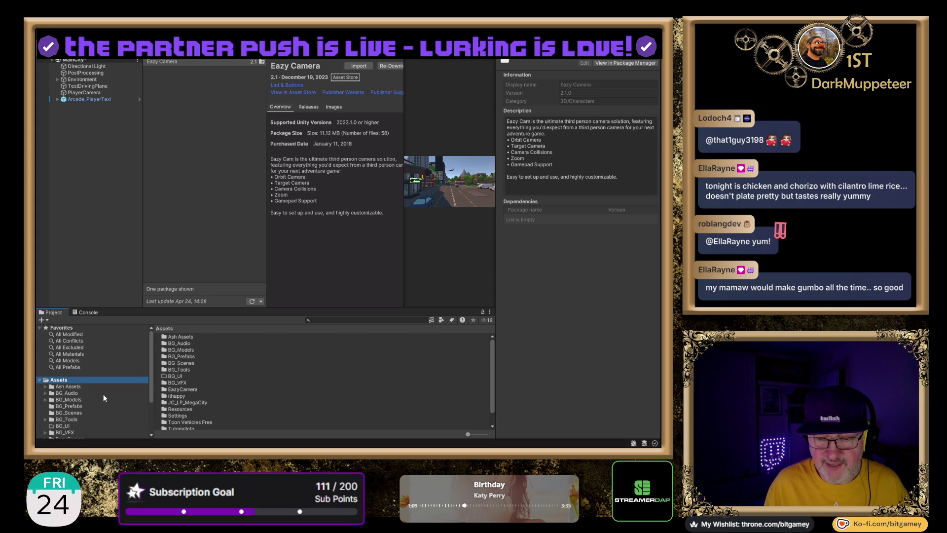
scroll(118, 381, down, 3)
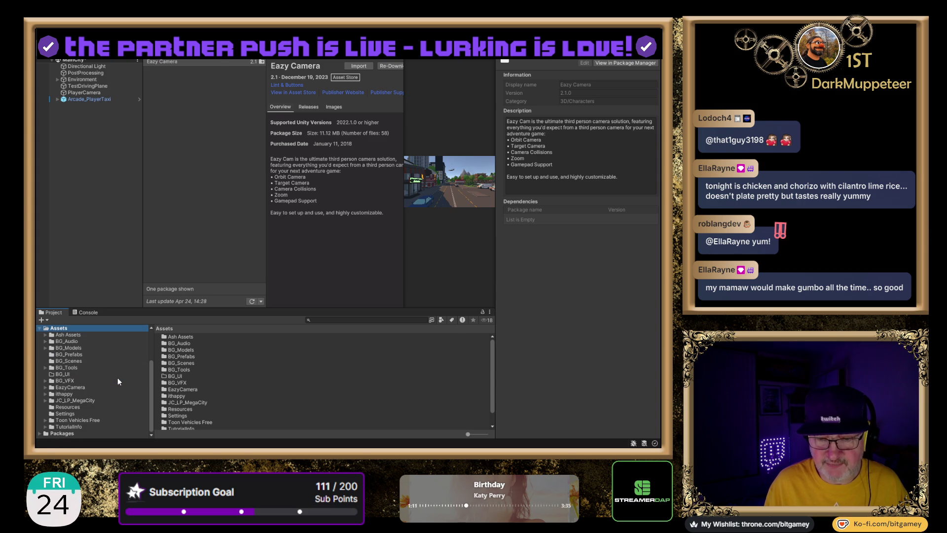
click(59, 387)
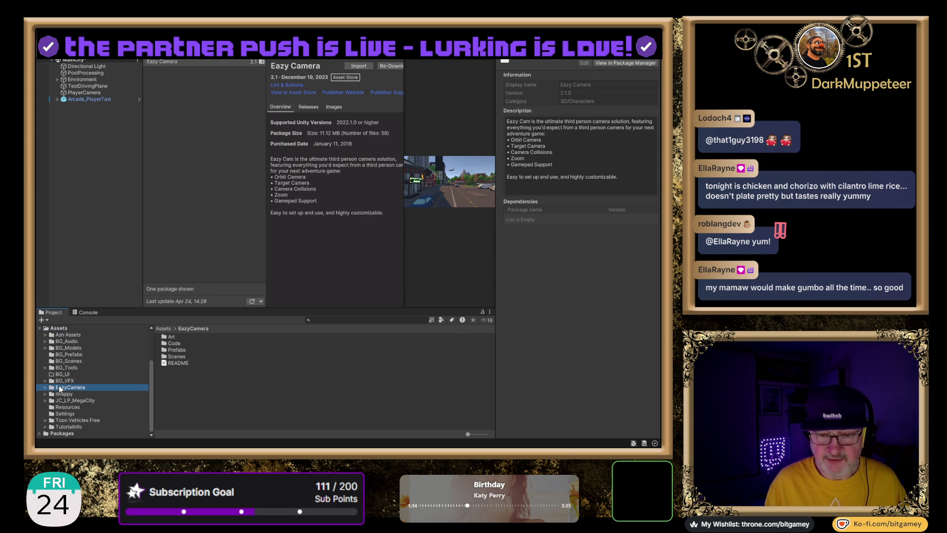
click(176, 363)
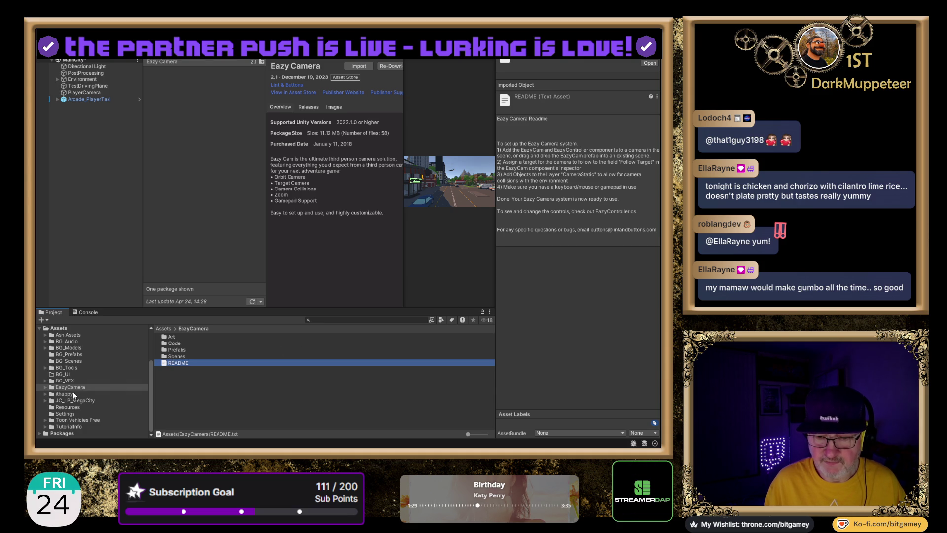
- Expand EazyCamera > Code and open the Prefabs folder
click(44, 386)
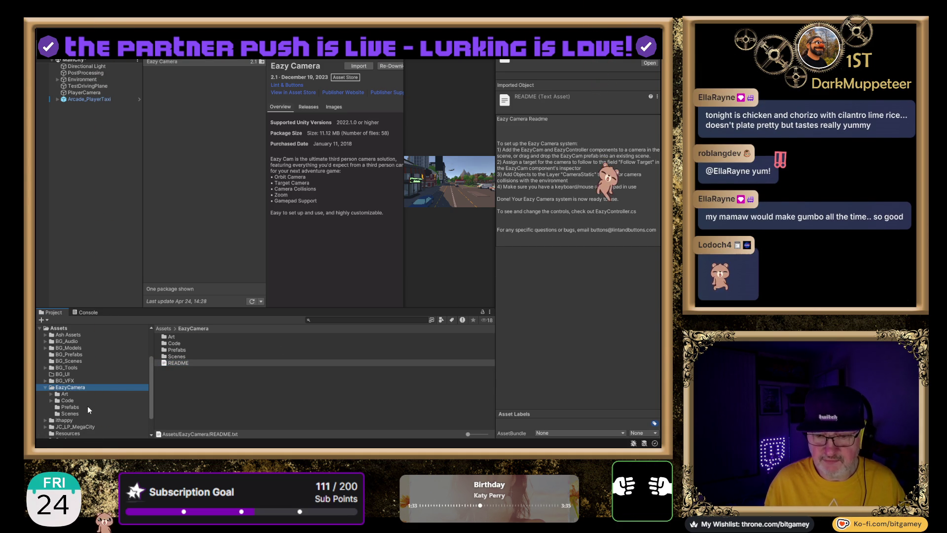
click(50, 401)
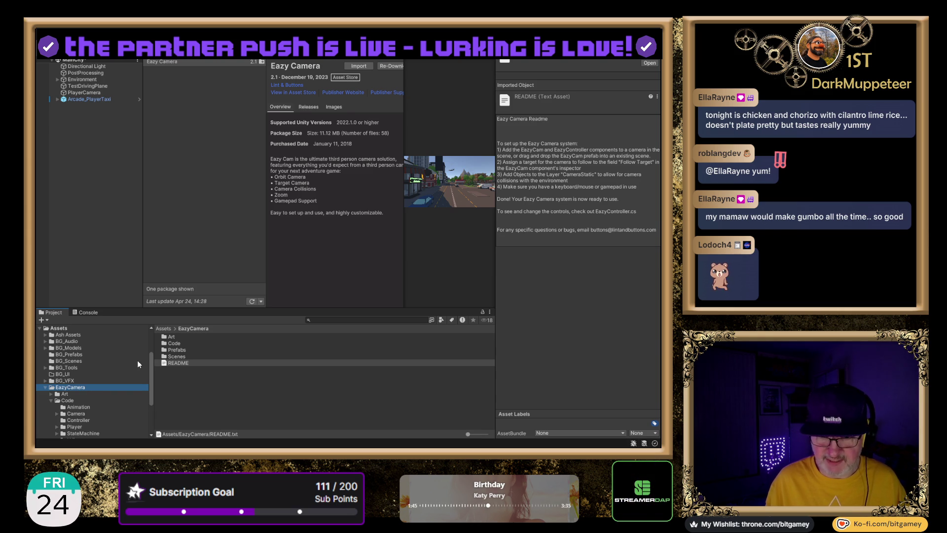
double_click(173, 350)
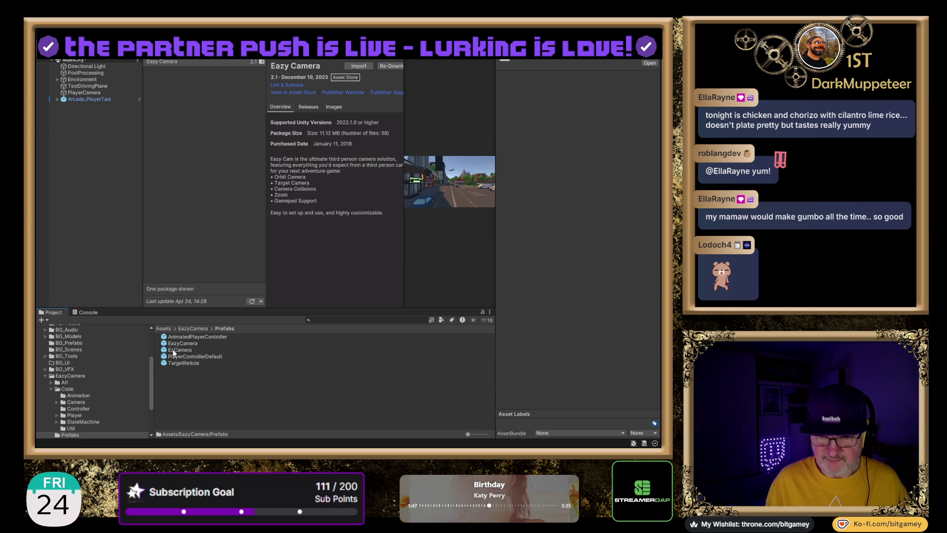
- Drag the EzCamera prefab into the Hierarchy, creating a MainCamera-tagged camera instance
mouse_move(177, 349)
mouse_down()
mouse_move(39, 208)
mouse_move(63, 144)
mouse_move(60, 118)
mouse_up()
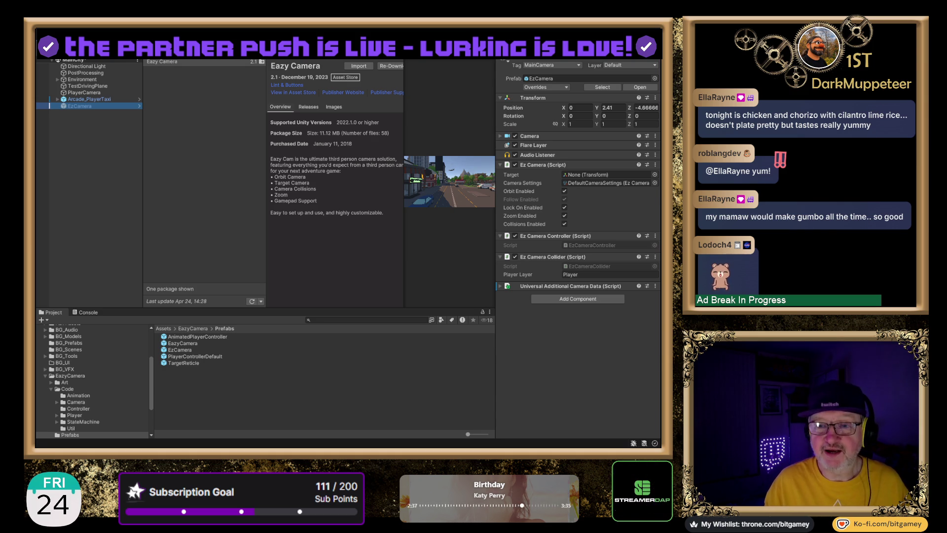
- Drag PlayerCamera into the EzCamera script's Target field and bring the taxi's Scene view forward
click(158, 98)
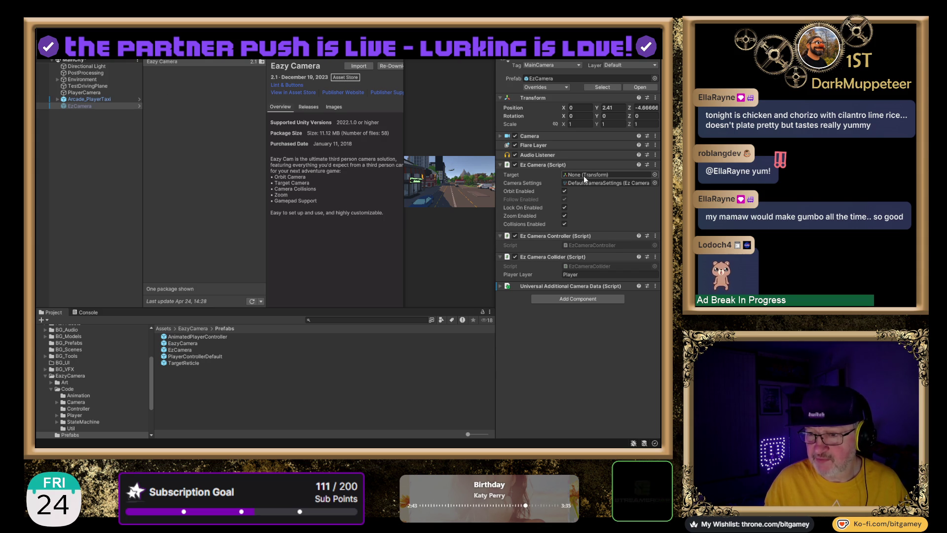
click(93, 106)
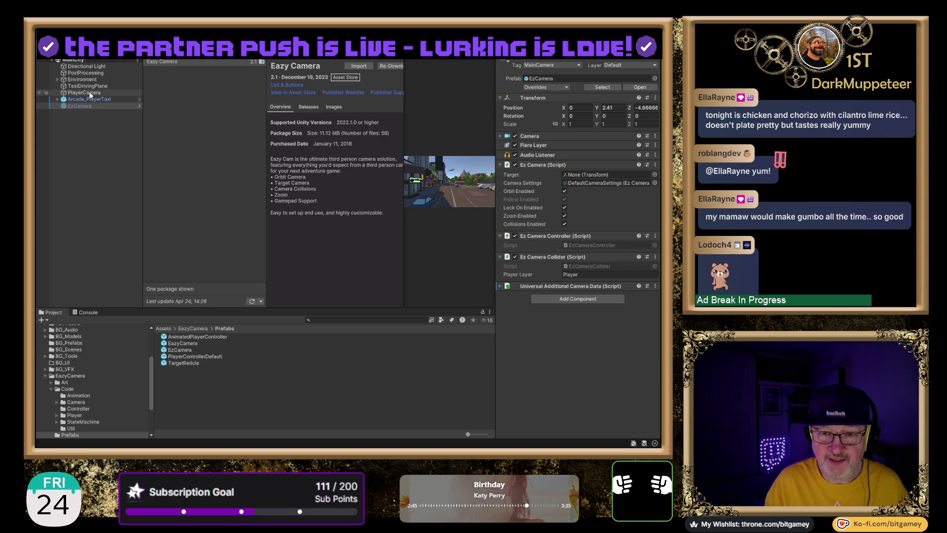
drag(156, 107, 554, 218)
drag(601, 166, 593, 173)
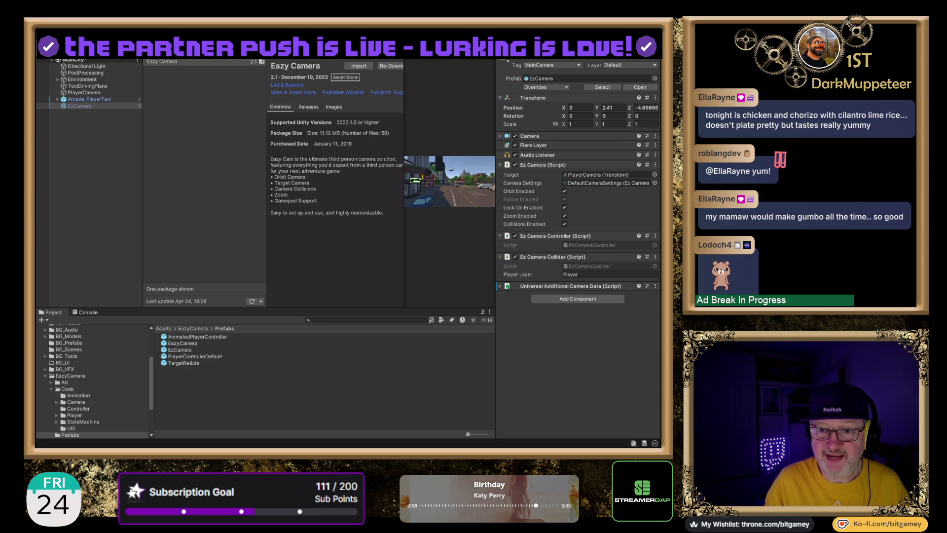
click(163, 54)
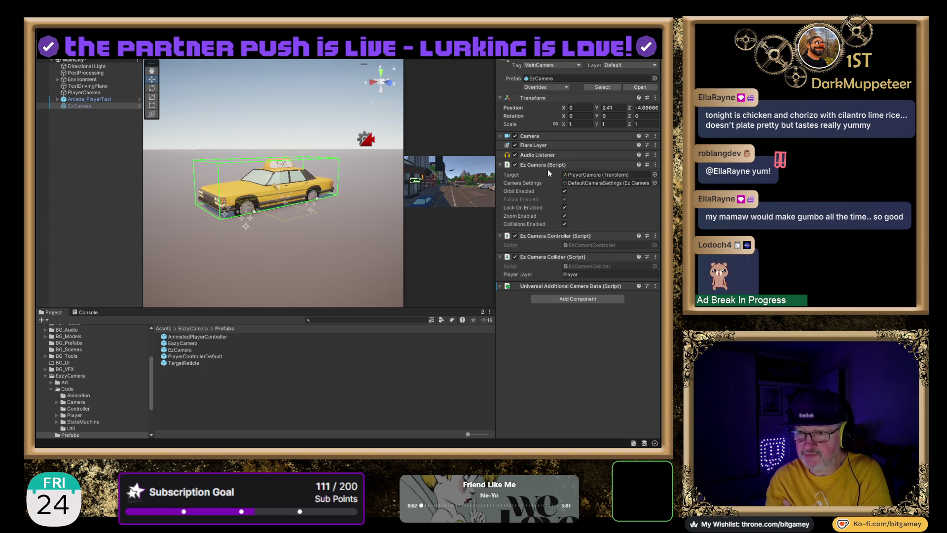
click(595, 174)
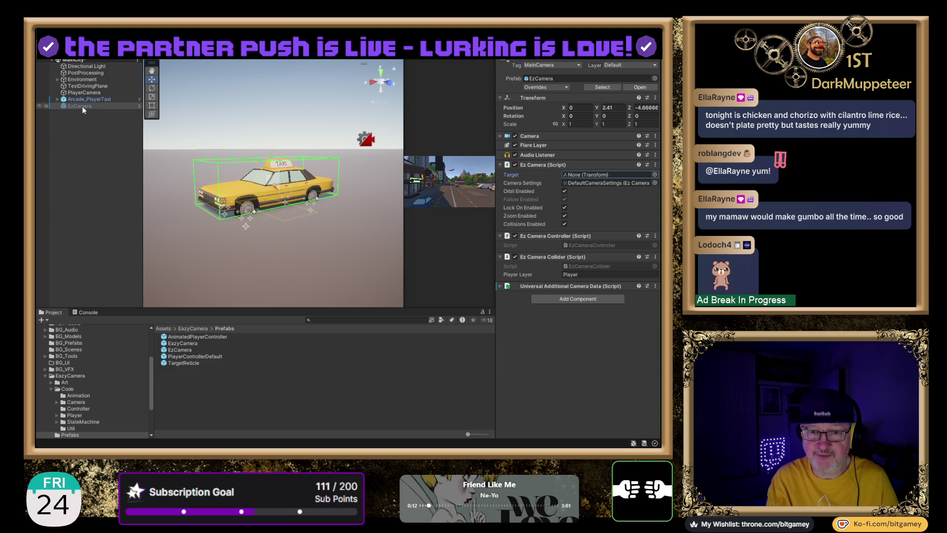
- Deactivate the old PlayerCamera object and reselect EzCamera
click(91, 94)
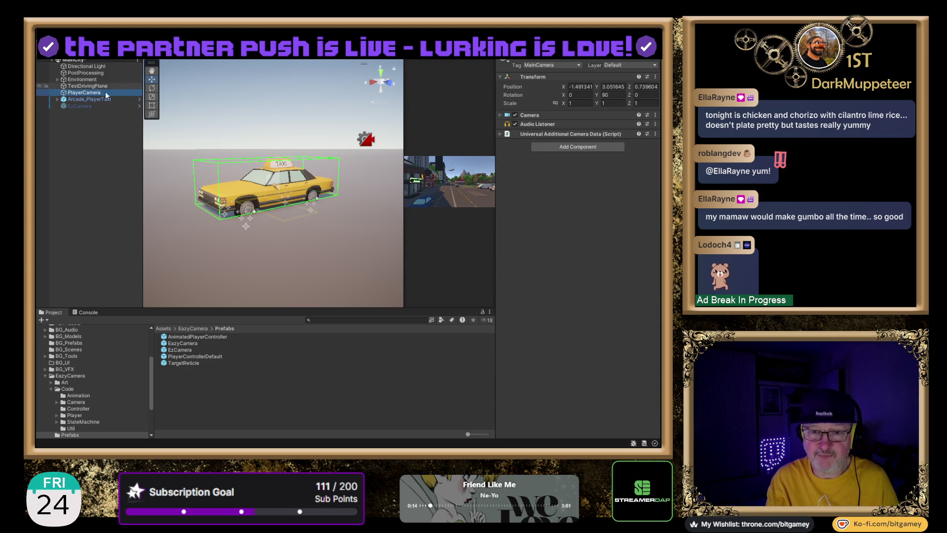
click(519, 60)
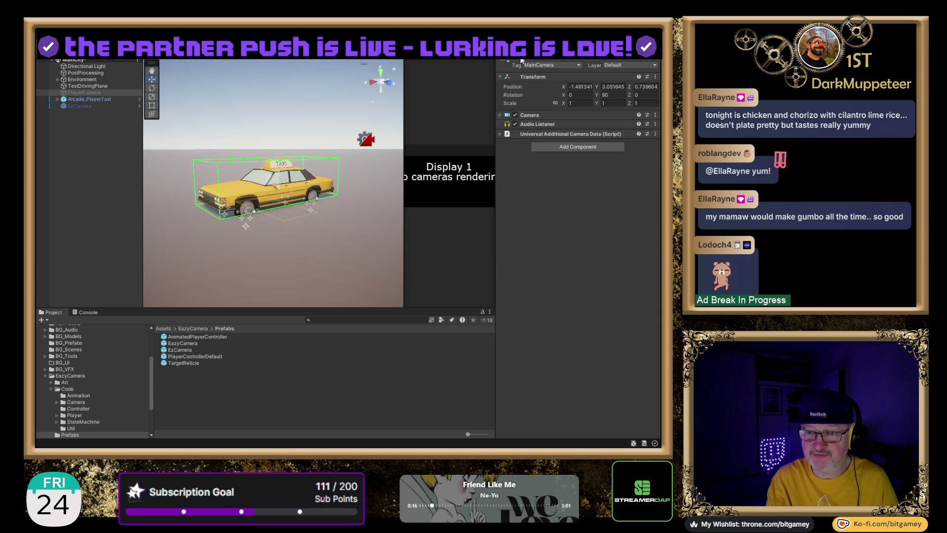
click(74, 106)
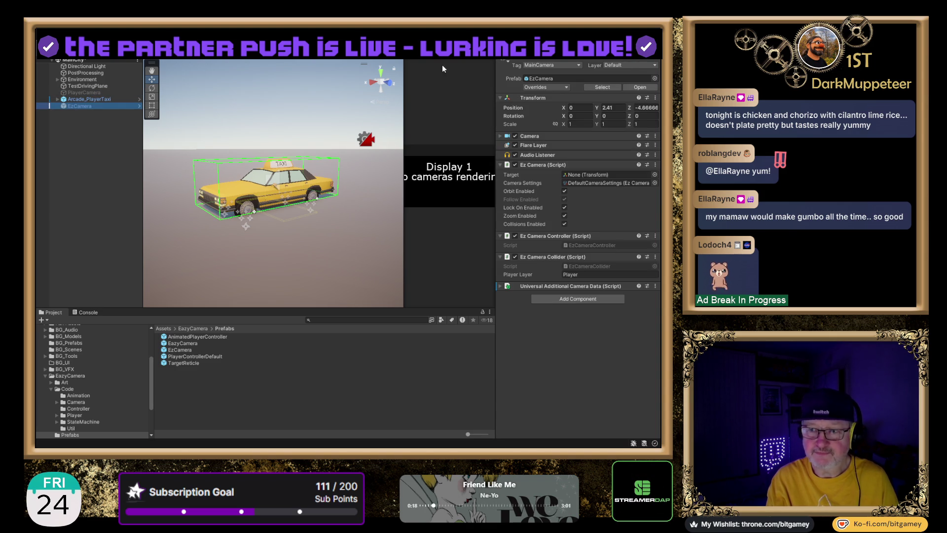
click(519, 60)
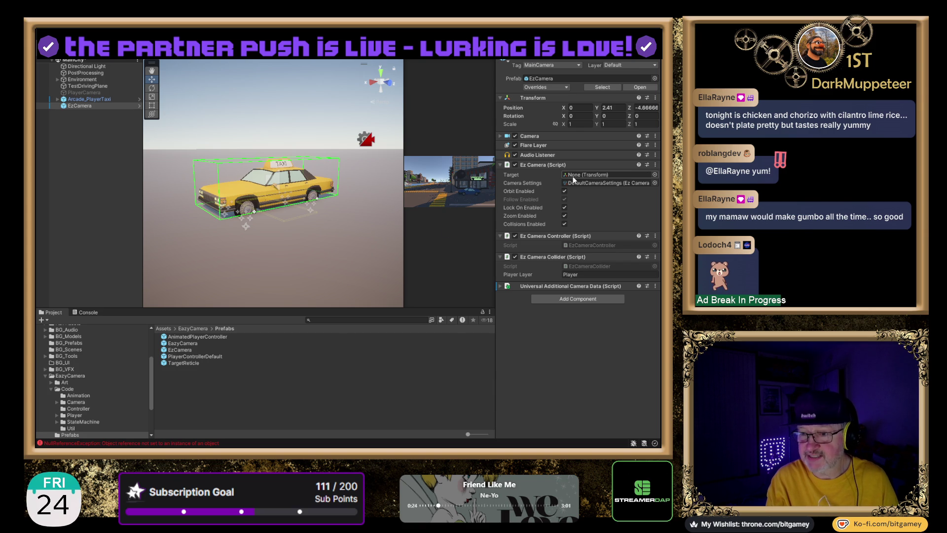
- Make Arcade_PlayerTaxi the EzCamera's Target and widen the Game preview beside the Scene view
drag(89, 99, 206, 116)
drag(574, 185, 612, 177)
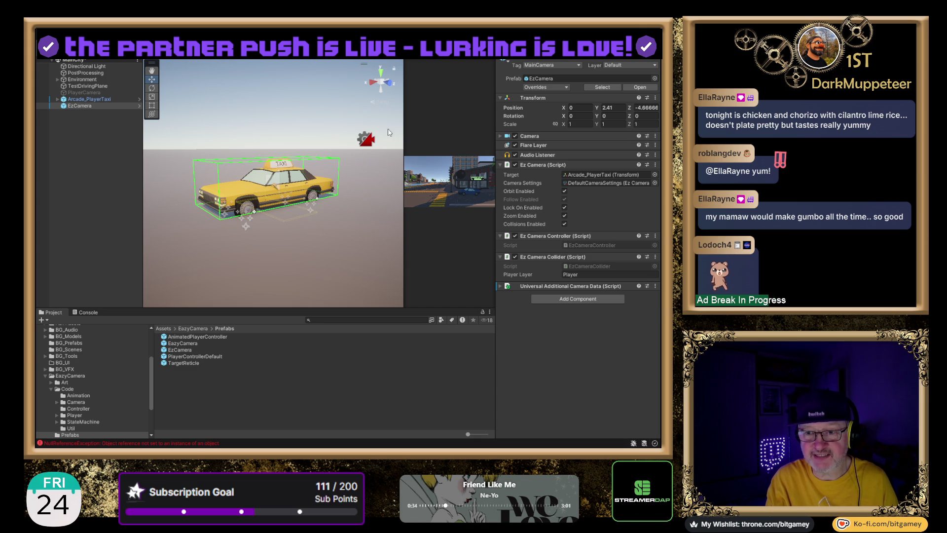
drag(404, 119, 327, 122)
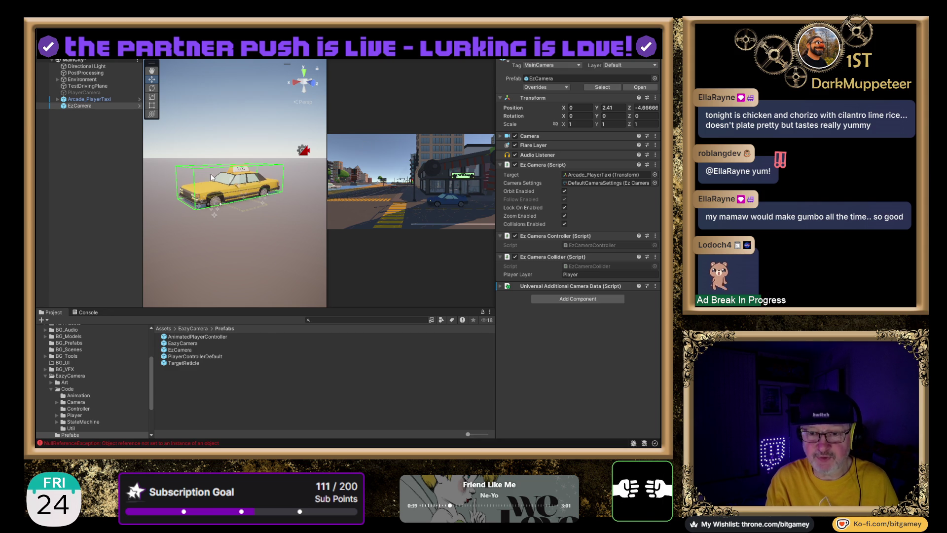
mouse_move(300, 174)
mouse_down()
mouse_move(321, 208)
mouse_move(256, 245)
mouse_move(145, 244)
mouse_move(223, 212)
mouse_move(279, 204)
mouse_move(285, 230)
mouse_move(178, 220)
mouse_move(267, 224)
mouse_move(237, 228)
mouse_move(304, 240)
mouse_up()
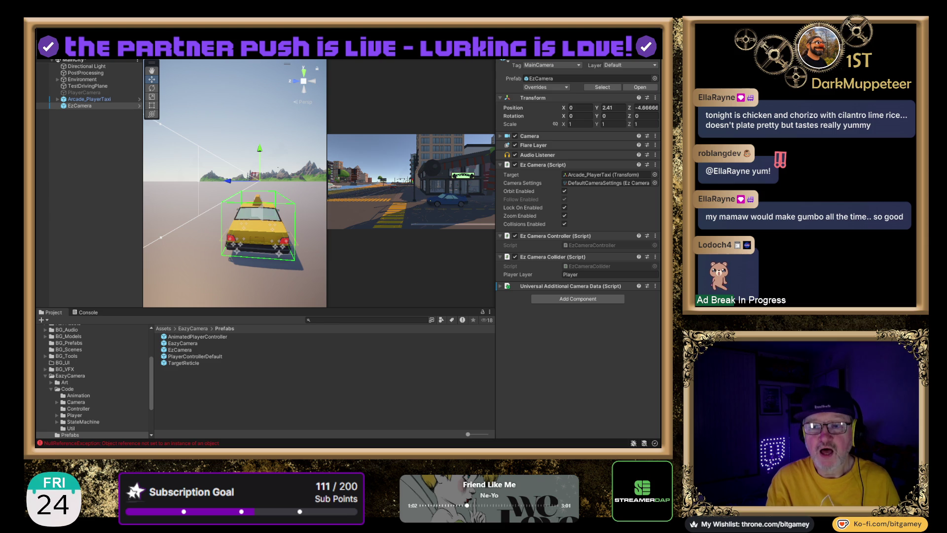
- Run Play mode, frame the EzCamera and taxi side-on in the Scene view, then stop playing
key(ctrl+p)
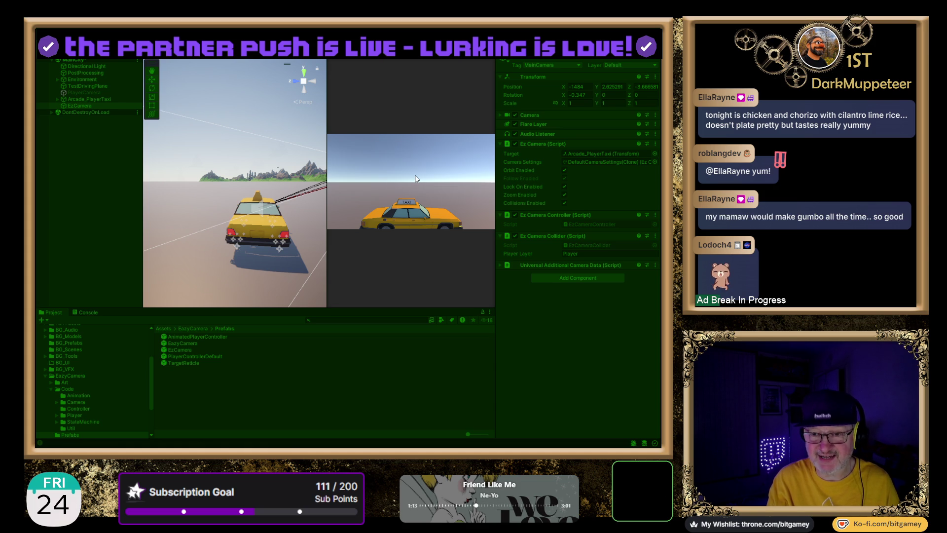
scroll(242, 153, down, 5)
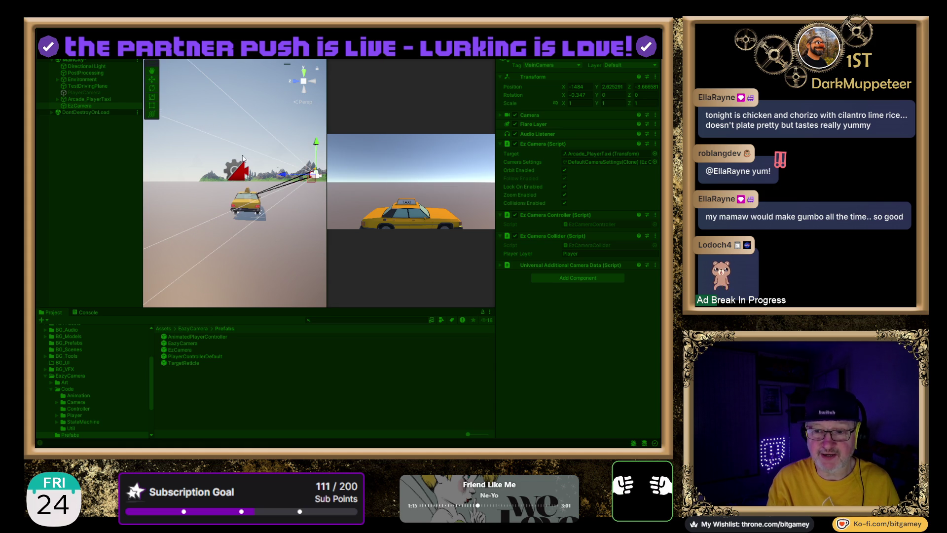
drag(224, 180, 347, 139)
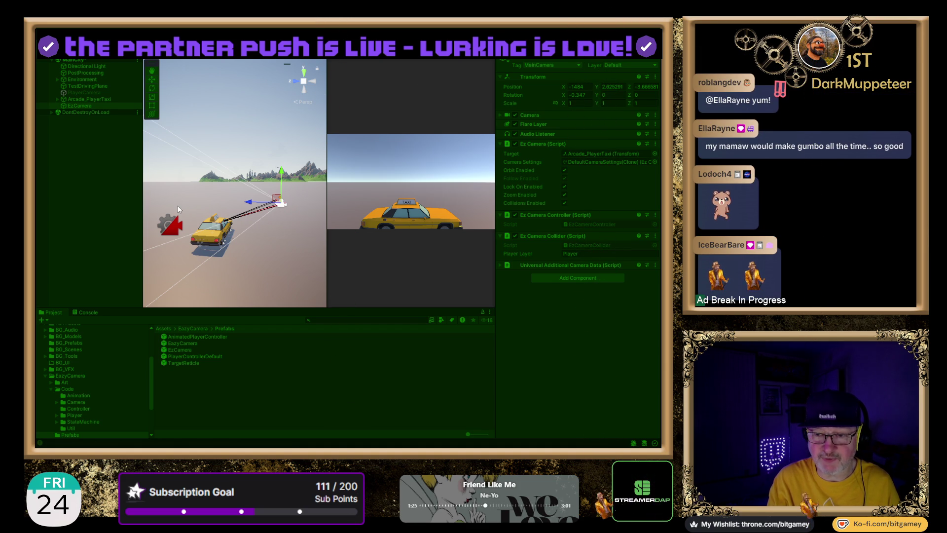
key(f)
mouse_move(245, 245)
mouse_down()
mouse_move(222, 240)
mouse_move(274, 233)
mouse_up()
key(f)
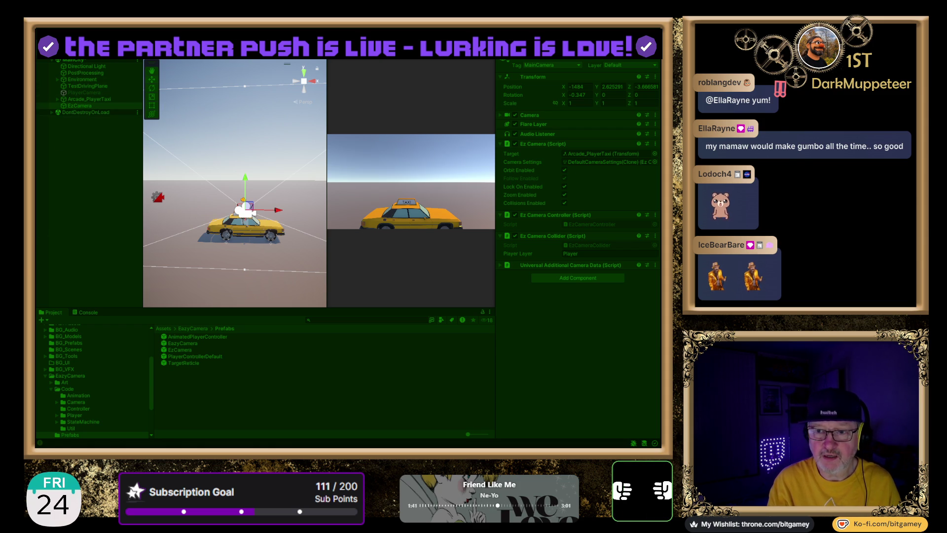
key(ctrl+p)
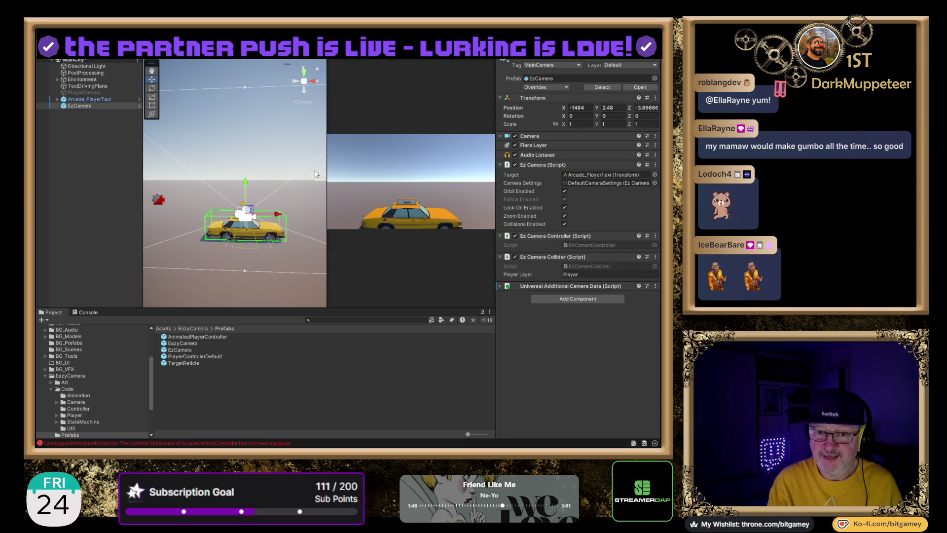
- Set Arcade_PlayerTaxi's Y rotation to 0, then enter Play mode and drive it forward
click(88, 100)
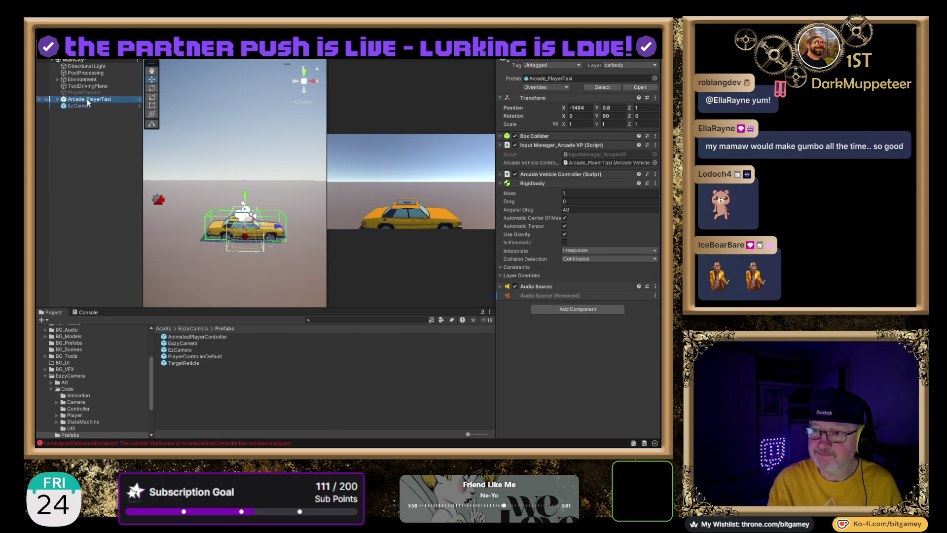
click(619, 114)
text(0)
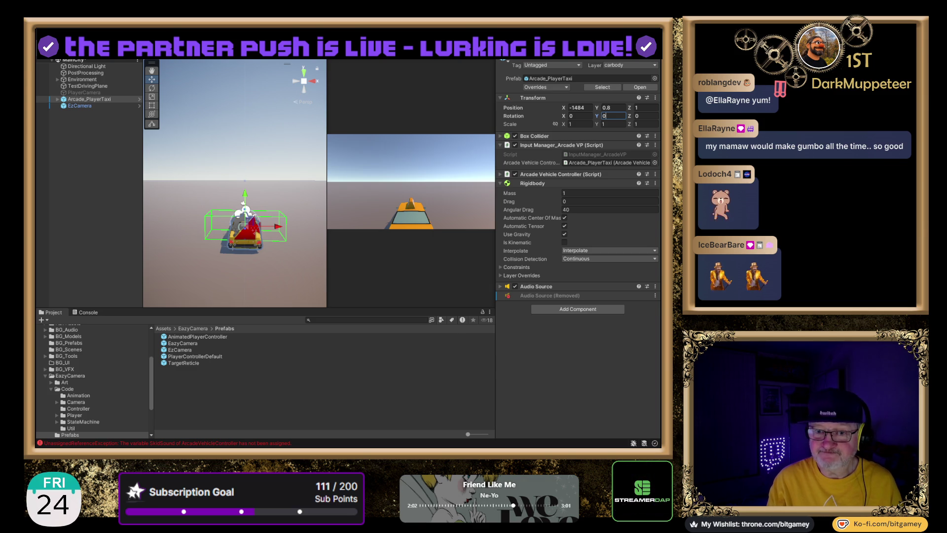
key(ctrl+p)
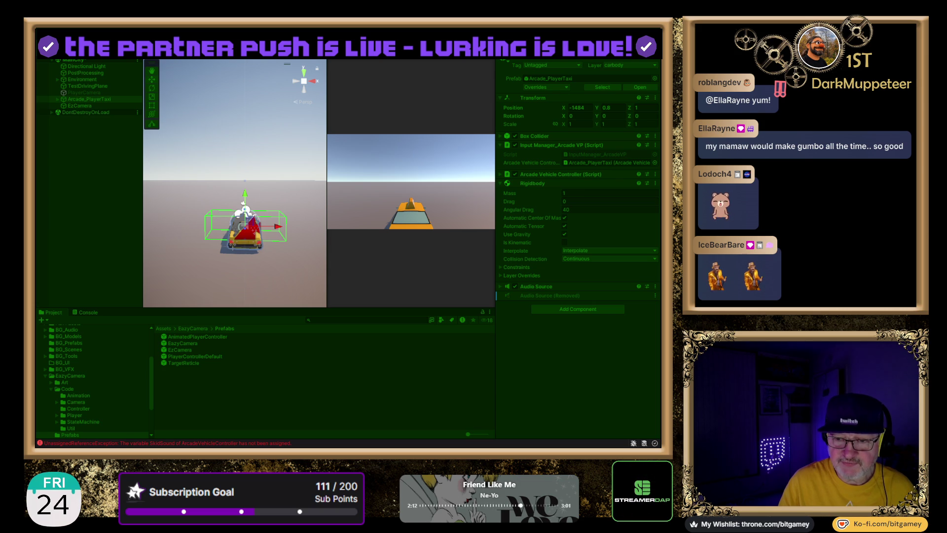
key(w)
key(w)
key(w)
key(w)
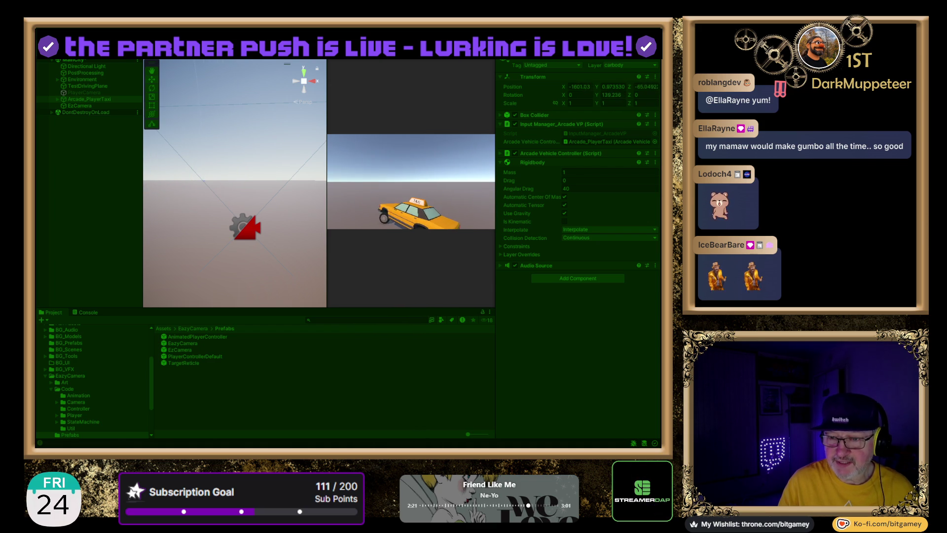
- Drive the taxi forward with W over several stretches, then exit Play mode
key(w)
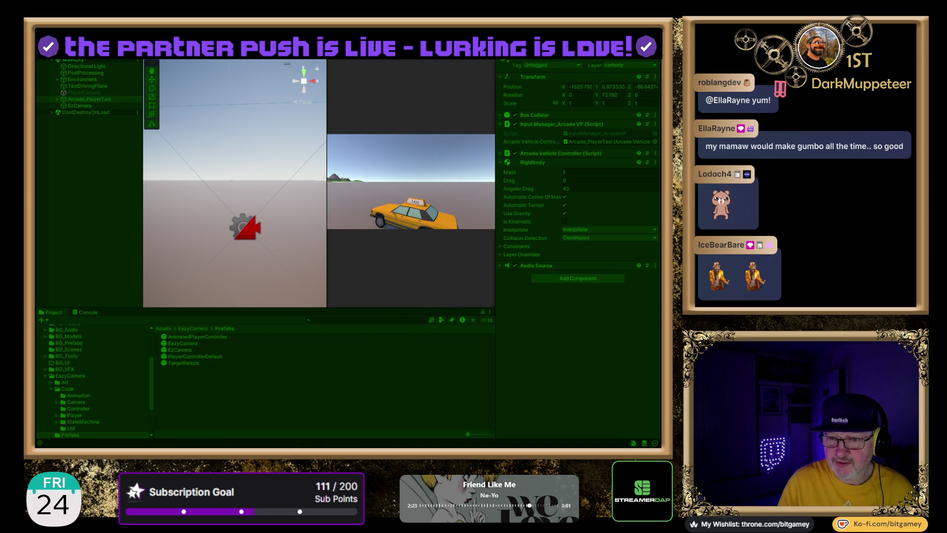
key(w)
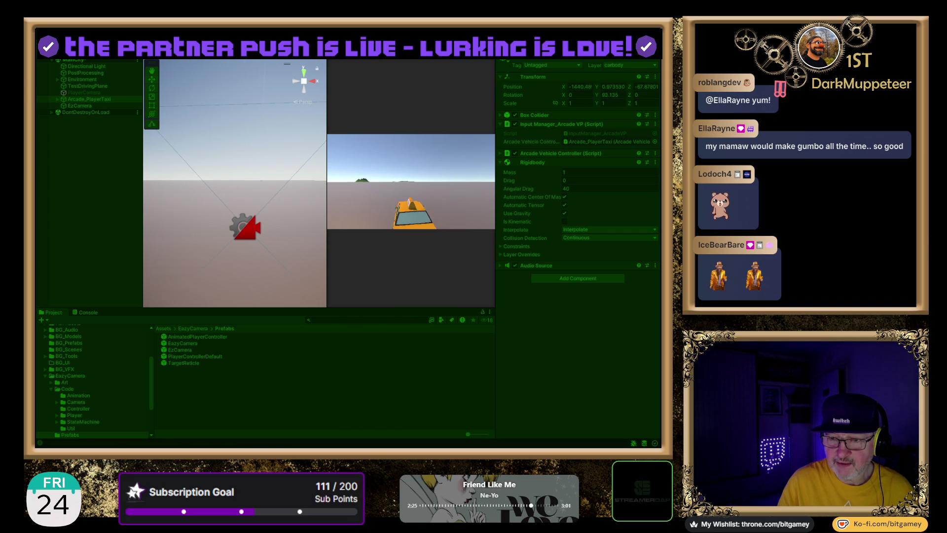
key(w)
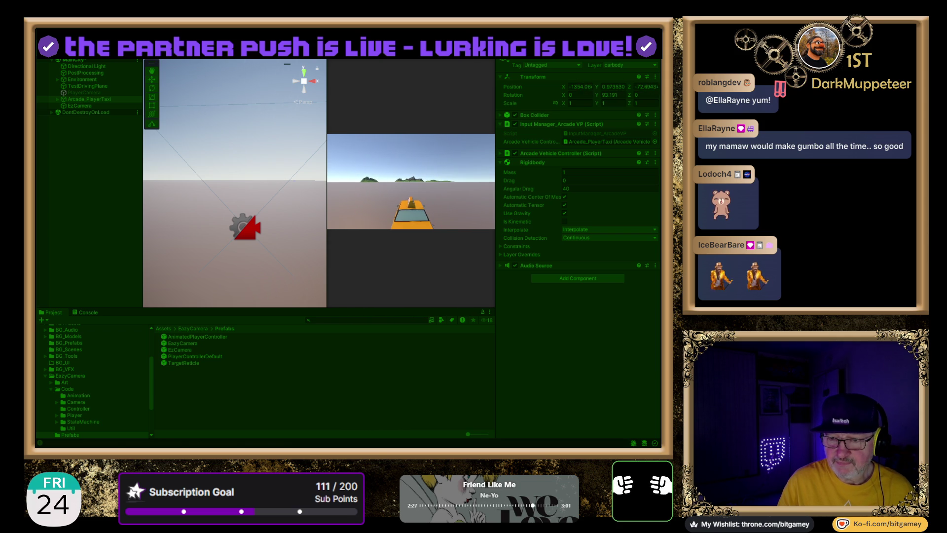
key(w)
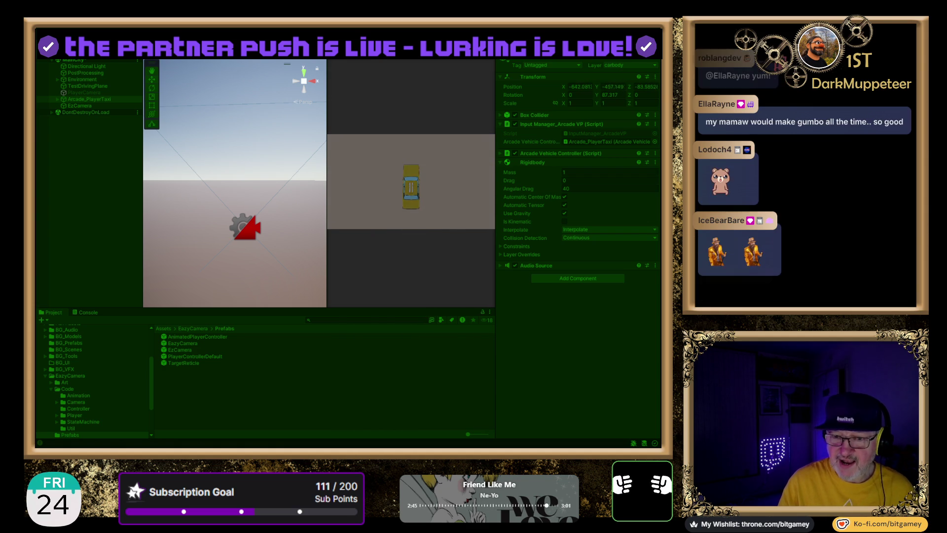
key(ctrl+p)
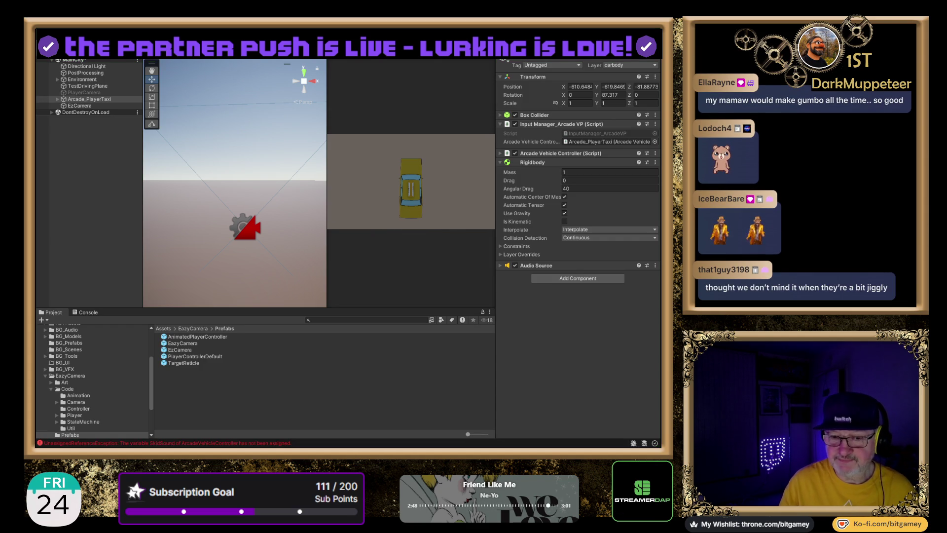
- Review the SkidSound exception's stack trace, clear the Console, and return to the Project panel
click(89, 312)
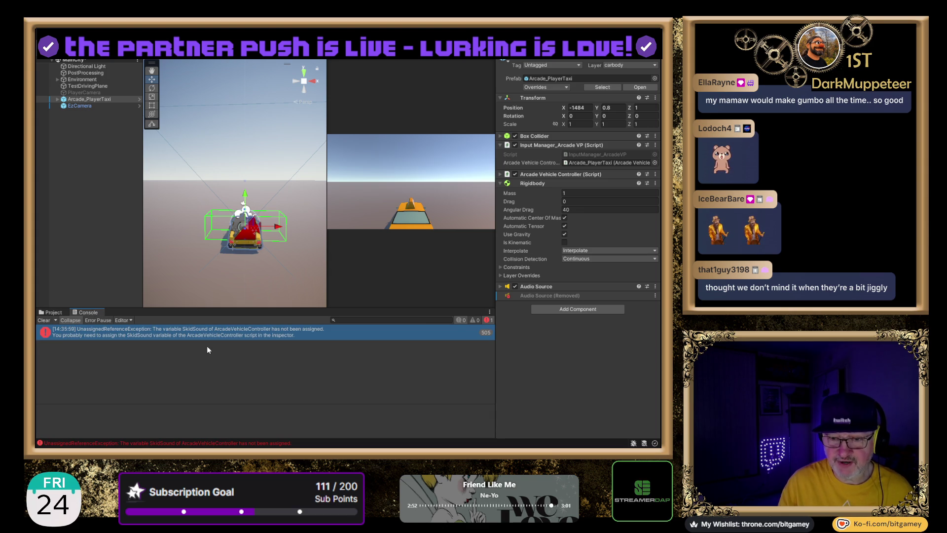
click(182, 334)
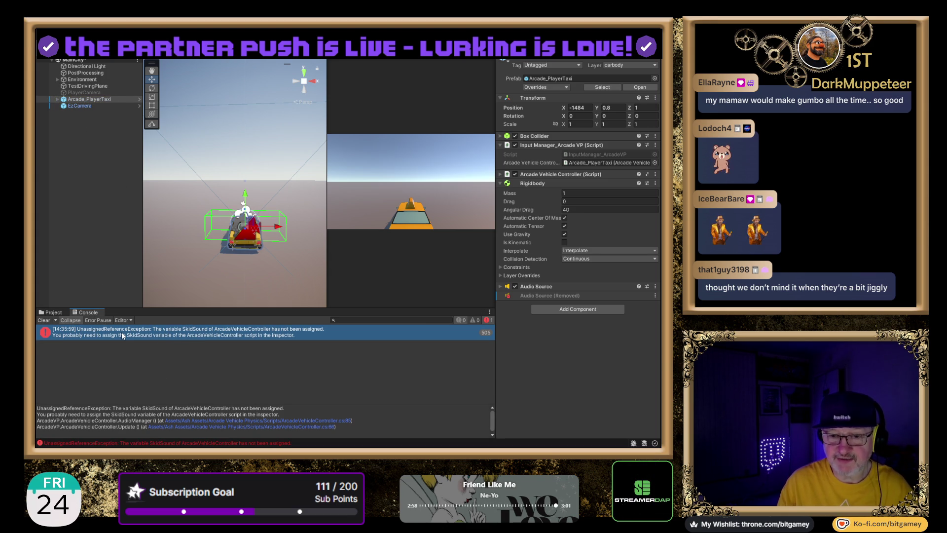
click(45, 335)
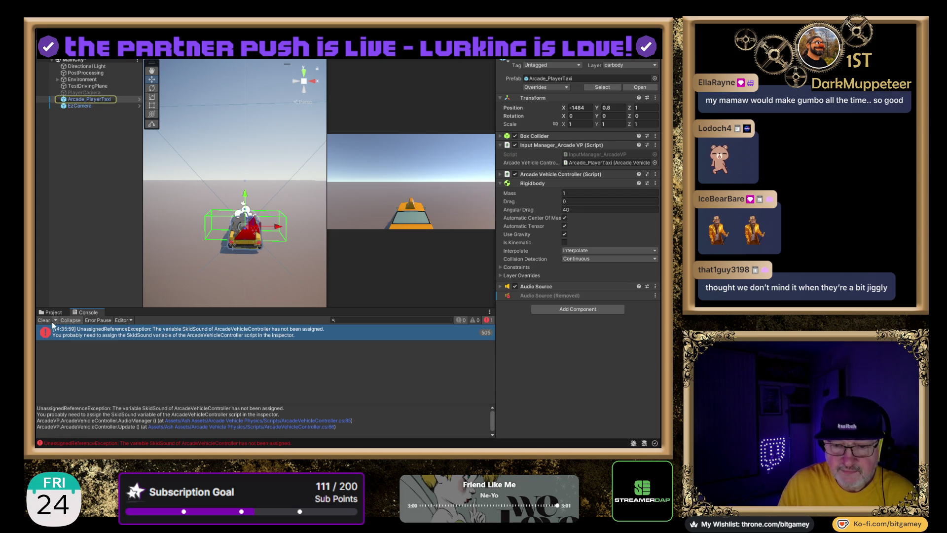
click(45, 320)
click(51, 312)
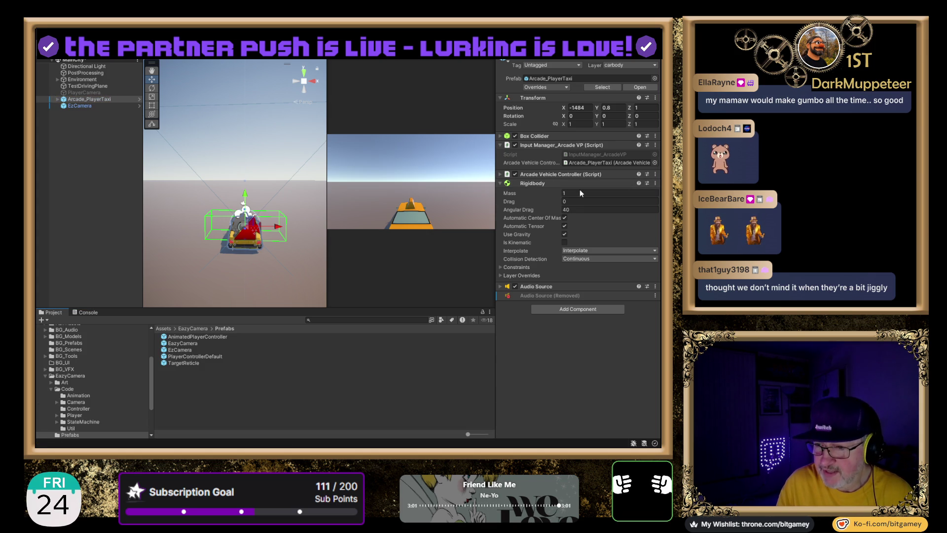
- Uncheck Orbit Enabled on EzCamera's Ez Camera script and enter Play mode
click(83, 106)
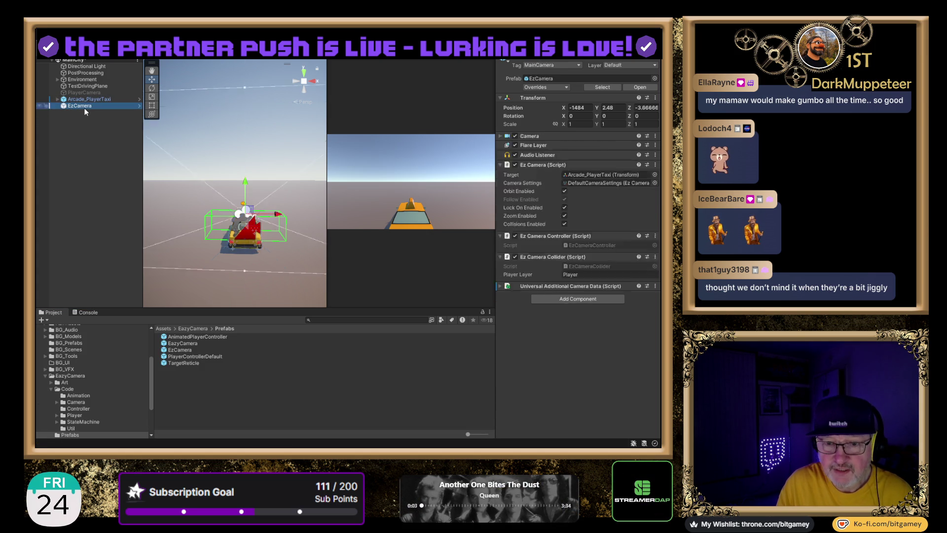
click(501, 136)
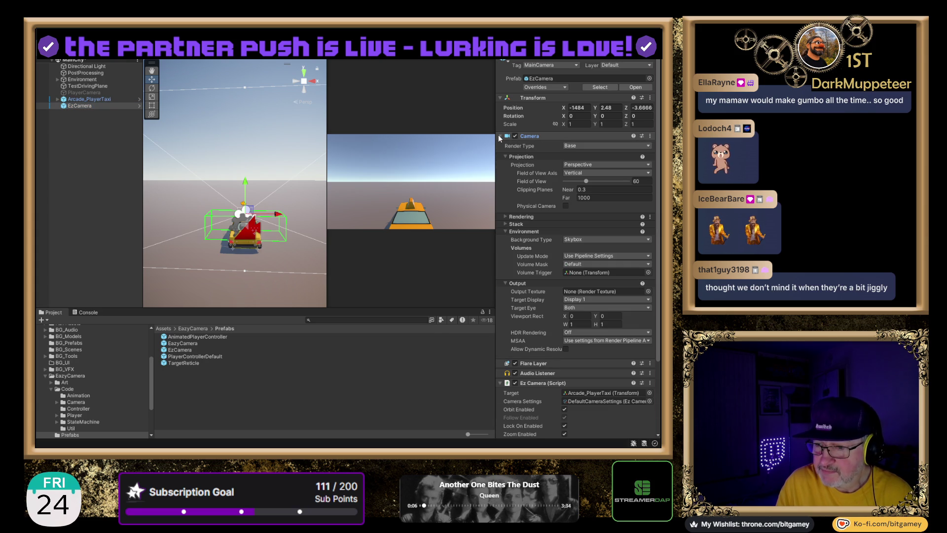
click(500, 137)
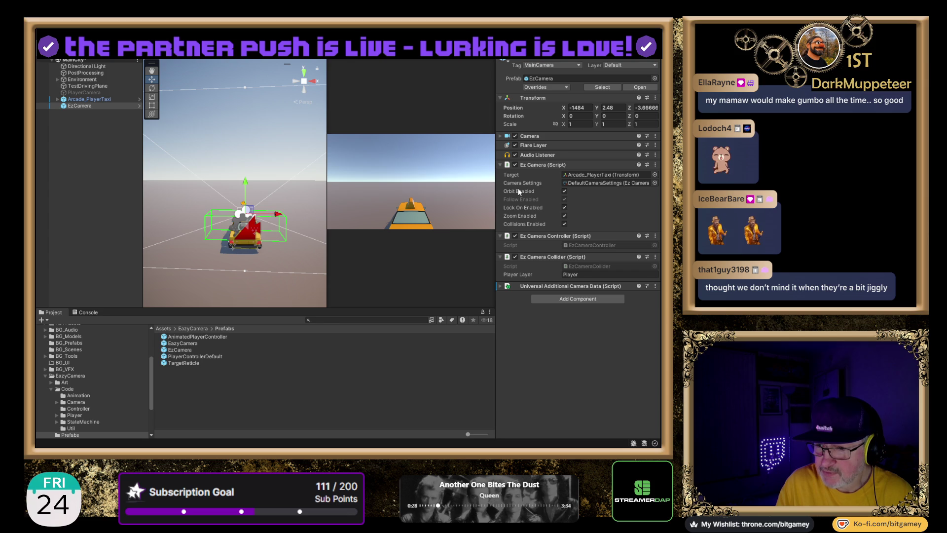
click(565, 191)
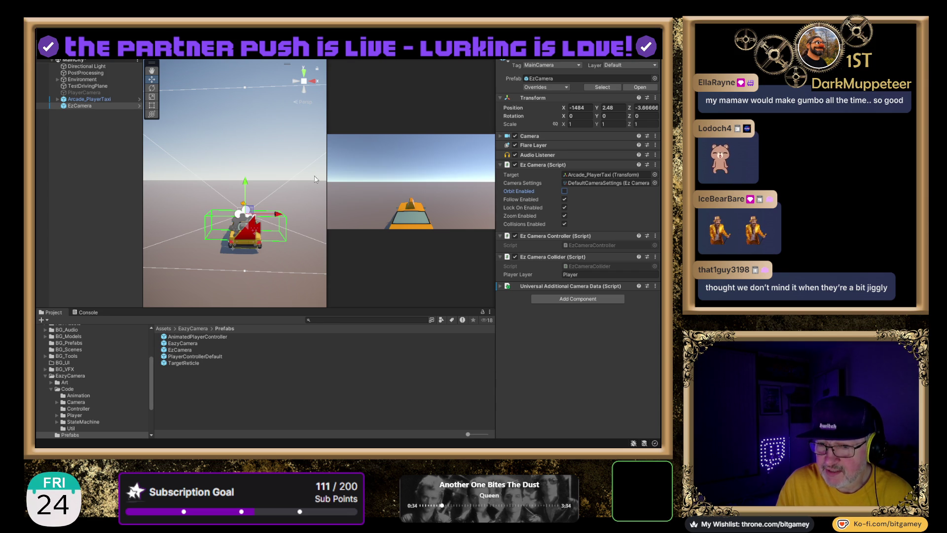
key(ctrl+p)
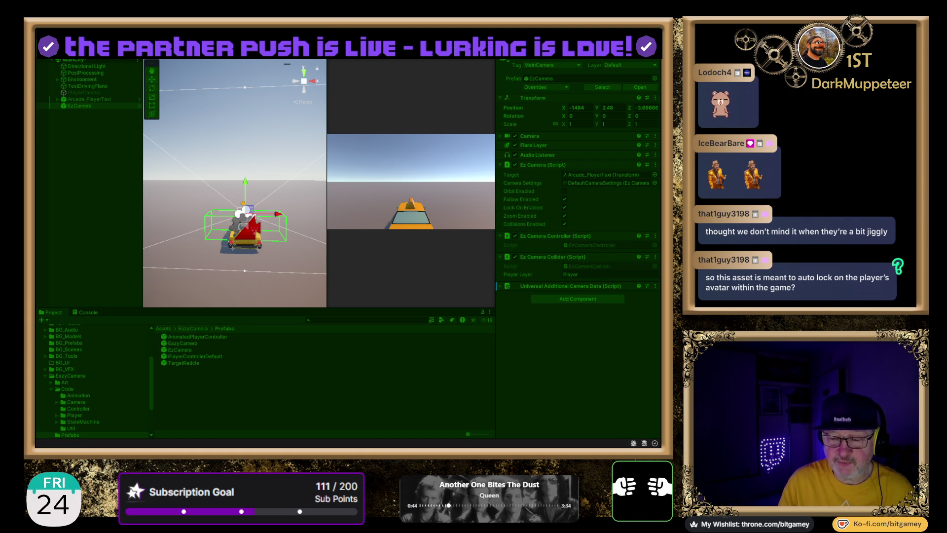
- Drive the taxi with the follow camera, then stop Play mode
key(ctrl+p)
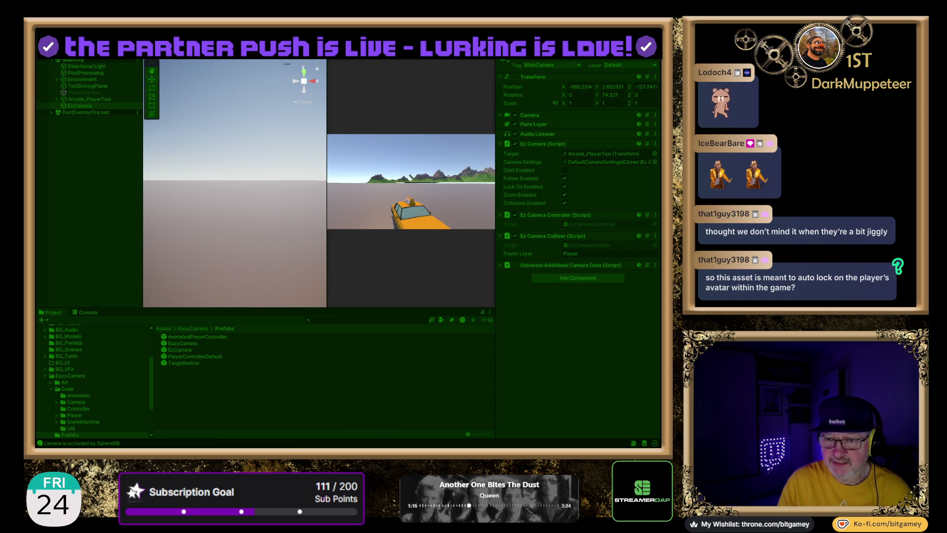
key(ctrl+p)
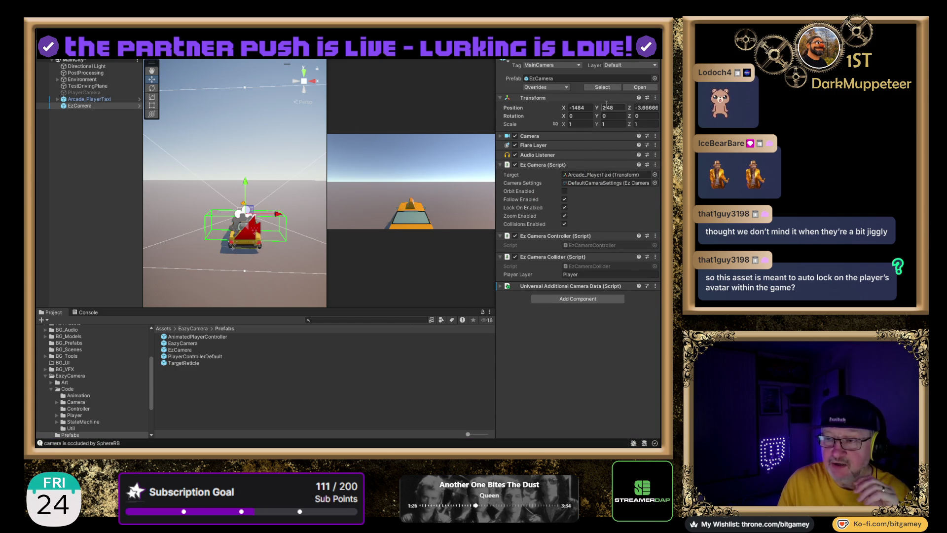
- Confirm the camera targets Arcade_PlayerTaxi, re-check Orbit Enabled, and enter Play mode
click(589, 176)
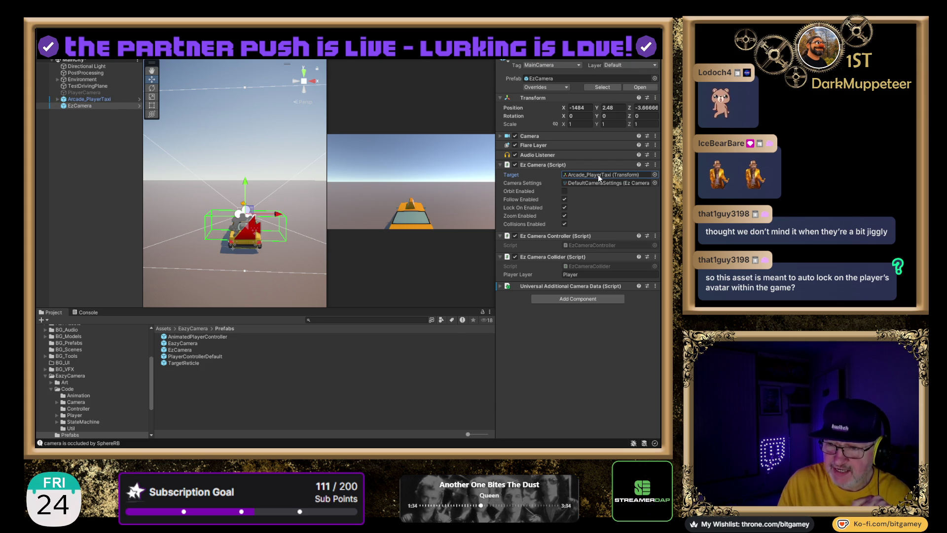
click(564, 191)
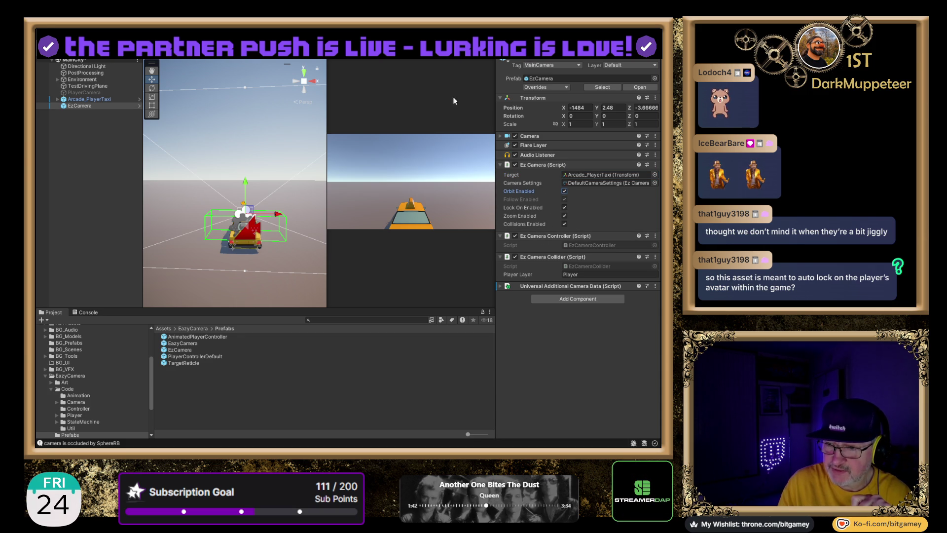
key(ctrl+p)
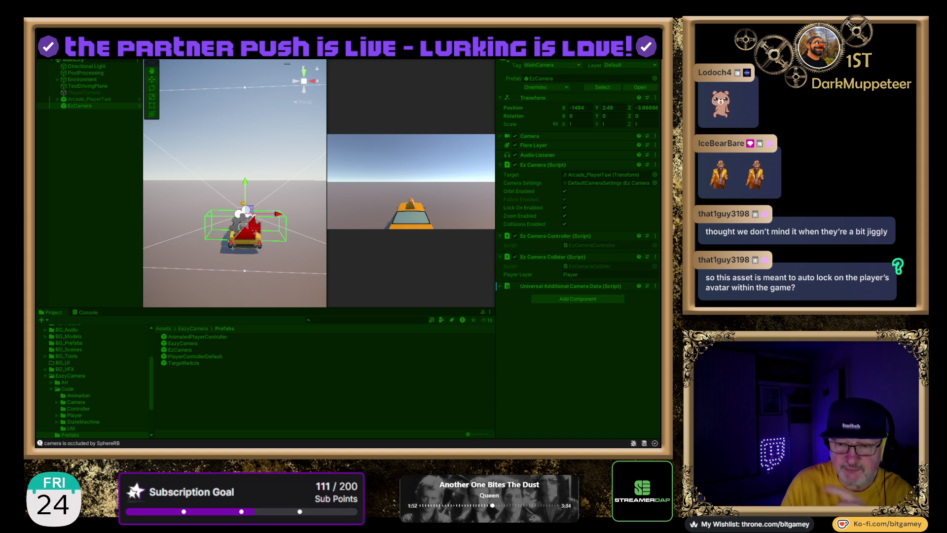
- Drive the taxi forward, then steer left and right while the orbit camera tracks it
key(ctrl+p)
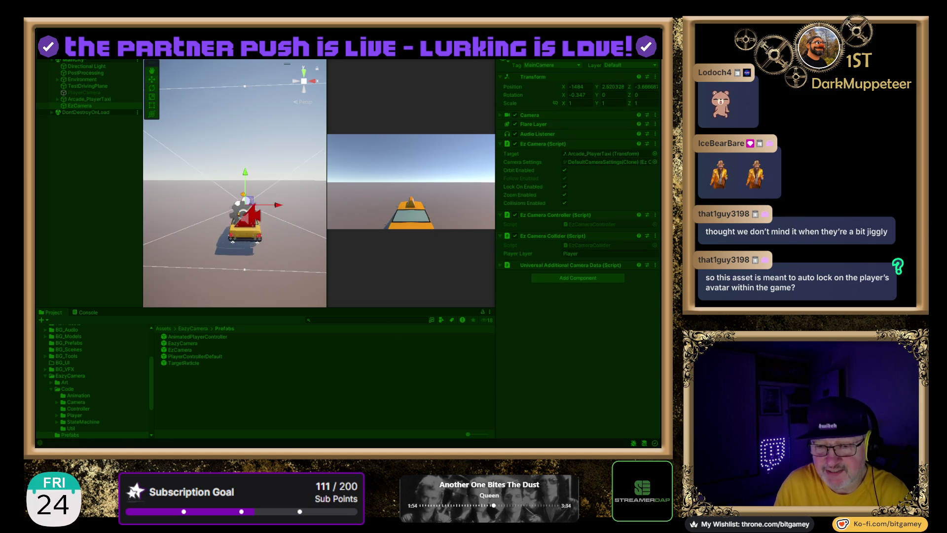
key(w)
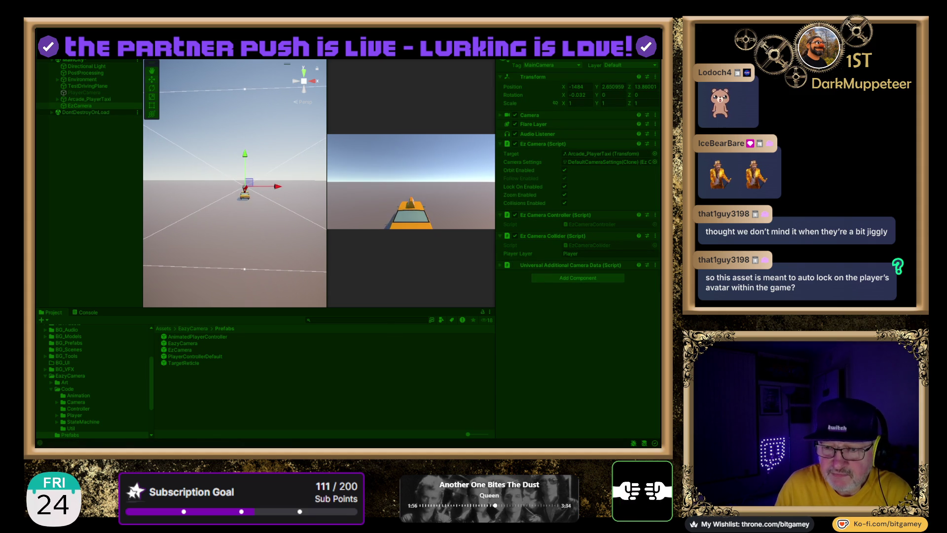
key(a)
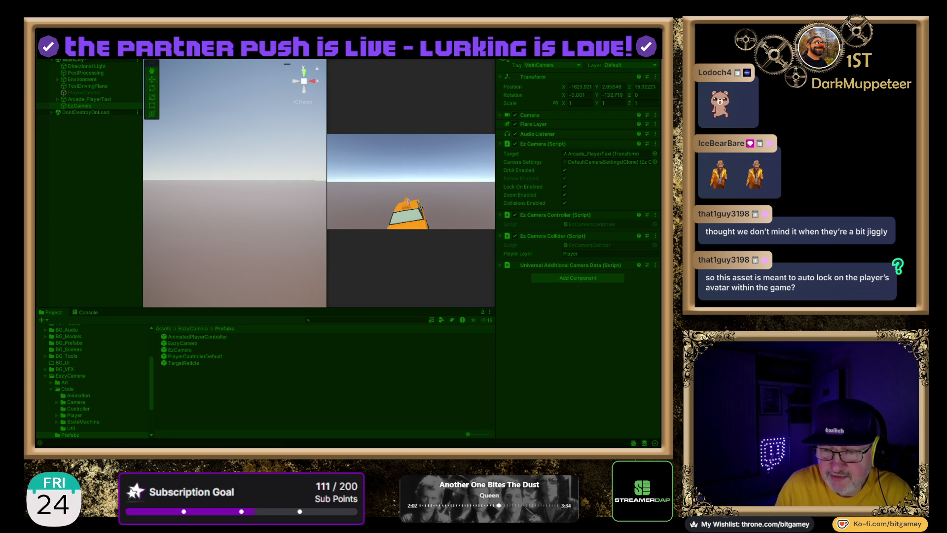
key(d)
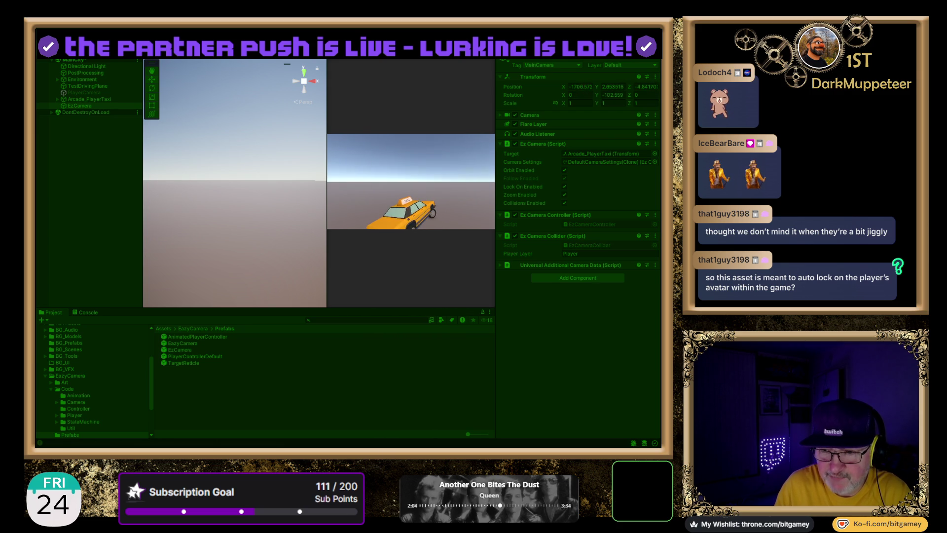
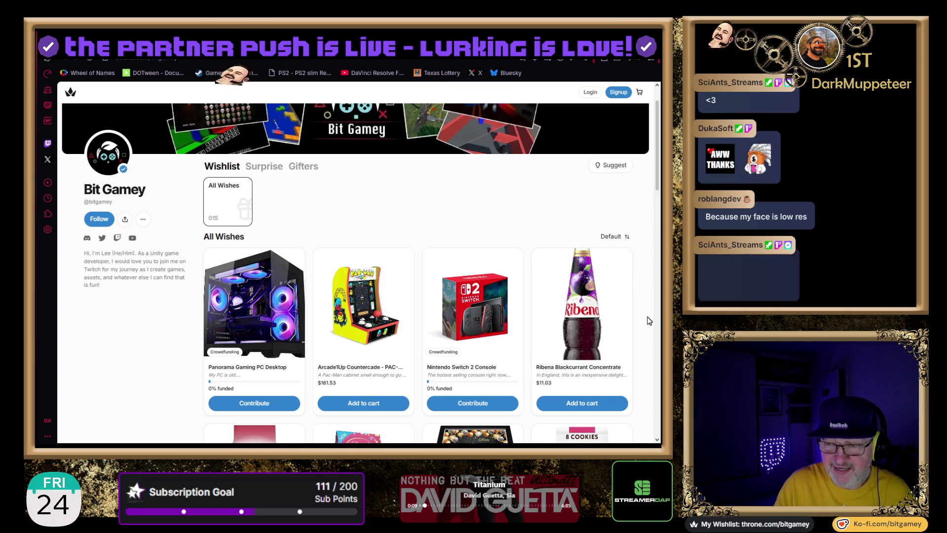
- View the Panorama Gaming PC Desktop wish details, with $15.00 raised, then close them
scroll(646, 301, down, 2)
scroll(648, 306, down, 6)
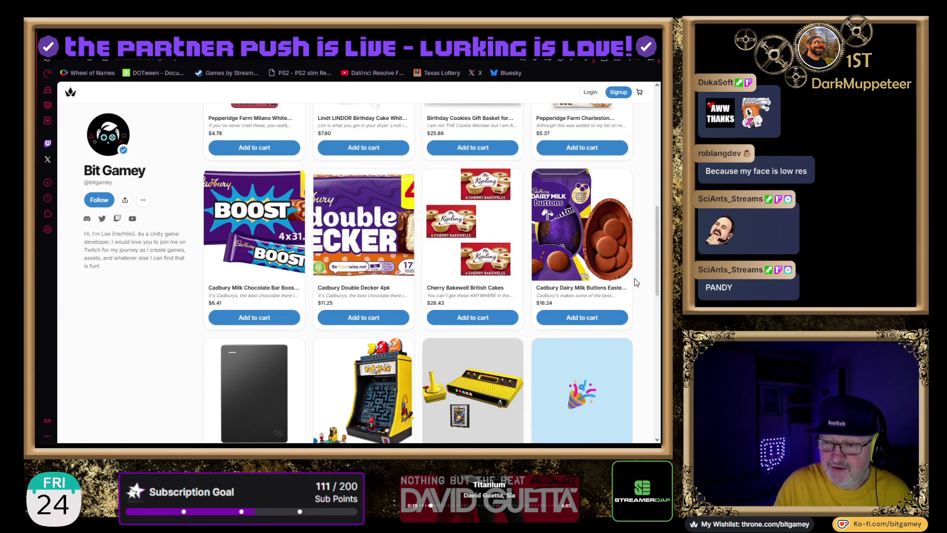
scroll(635, 278, down, 1)
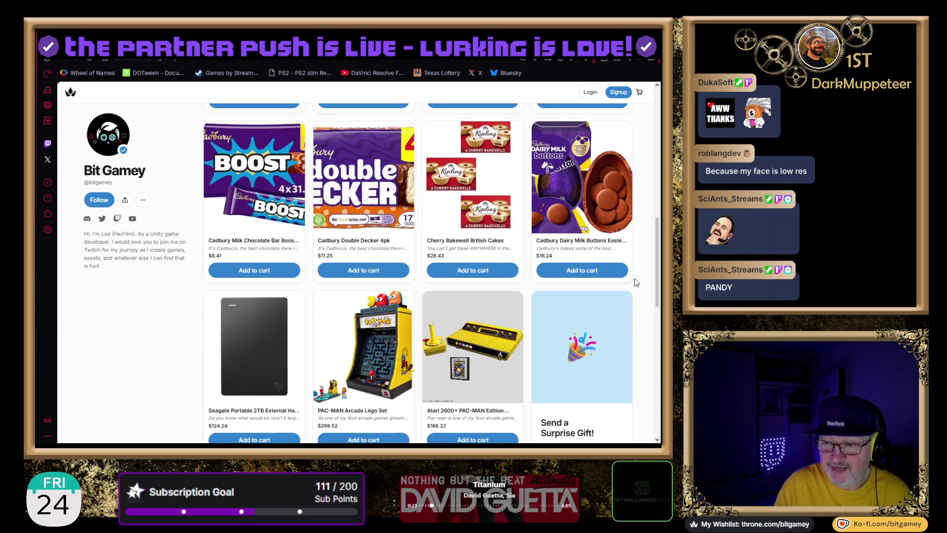
scroll(636, 282, down, 5)
scroll(647, 263, up, 8)
scroll(647, 263, up, 7)
scroll(238, 269, down, 3)
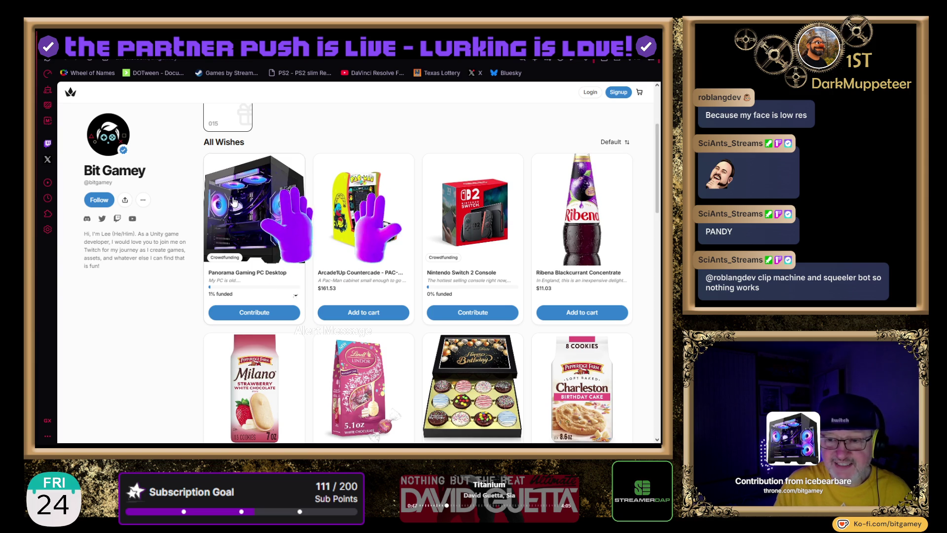
click(231, 199)
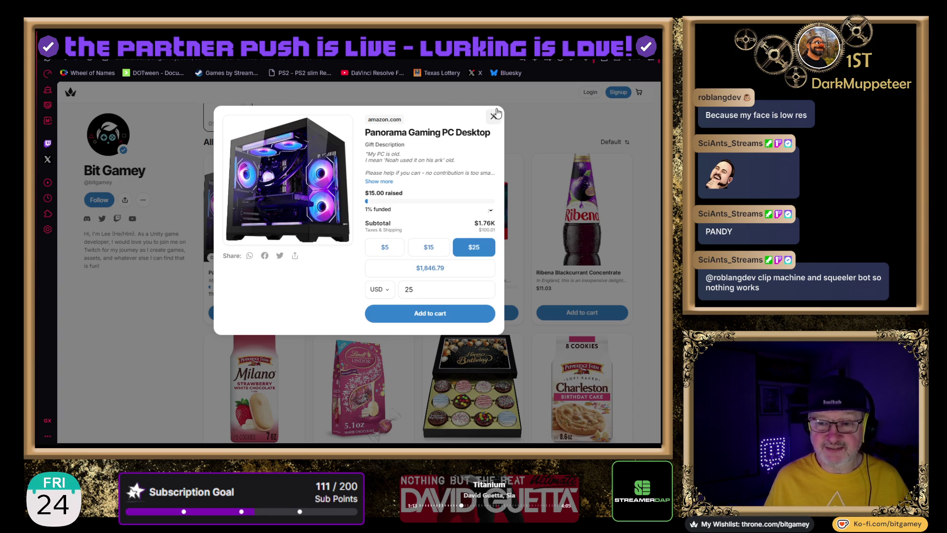
click(496, 113)
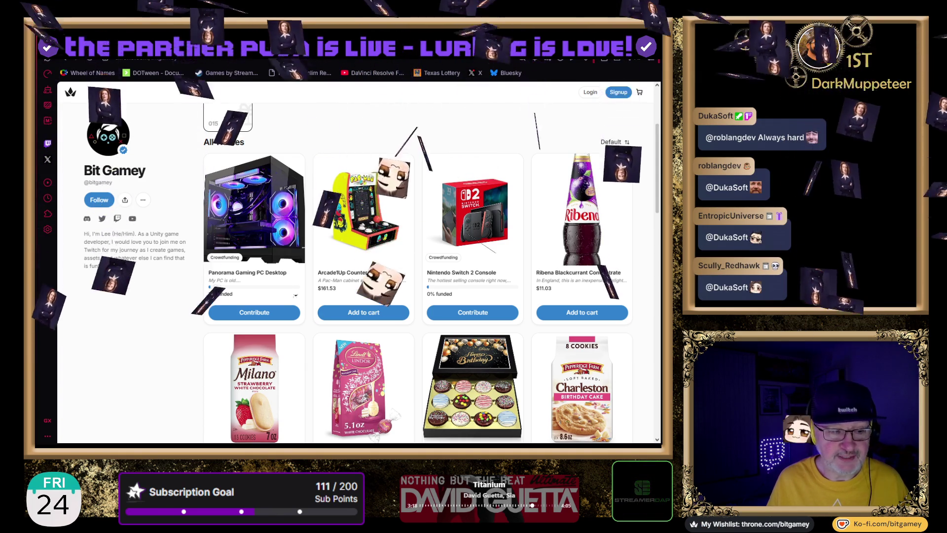
- Switch to the Asset Store My Assets tab of purchased assets
key(ctrl+Tab)
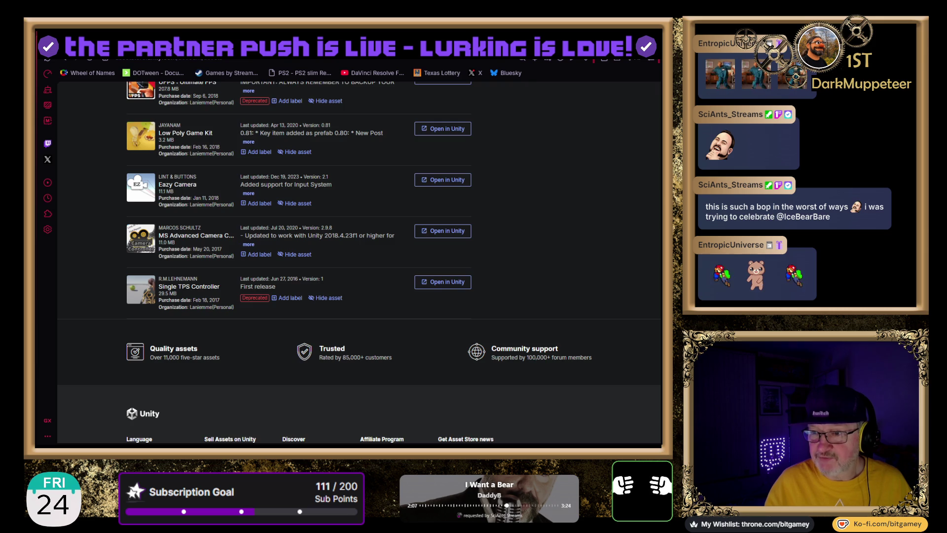
- Go back to the spring sale Flash Deals page
key(alt+Left)
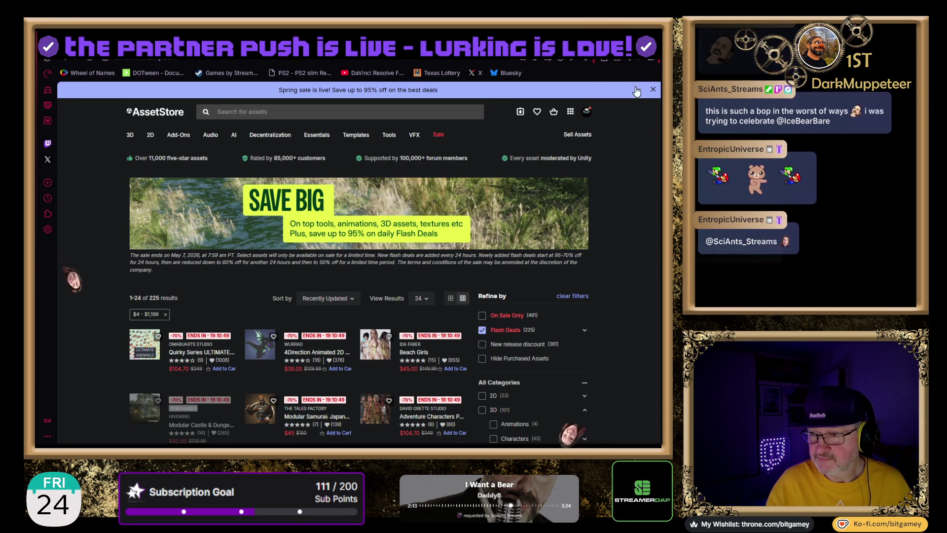
- Dismiss the spring sale announcement banner on the Flash Deals page
click(651, 90)
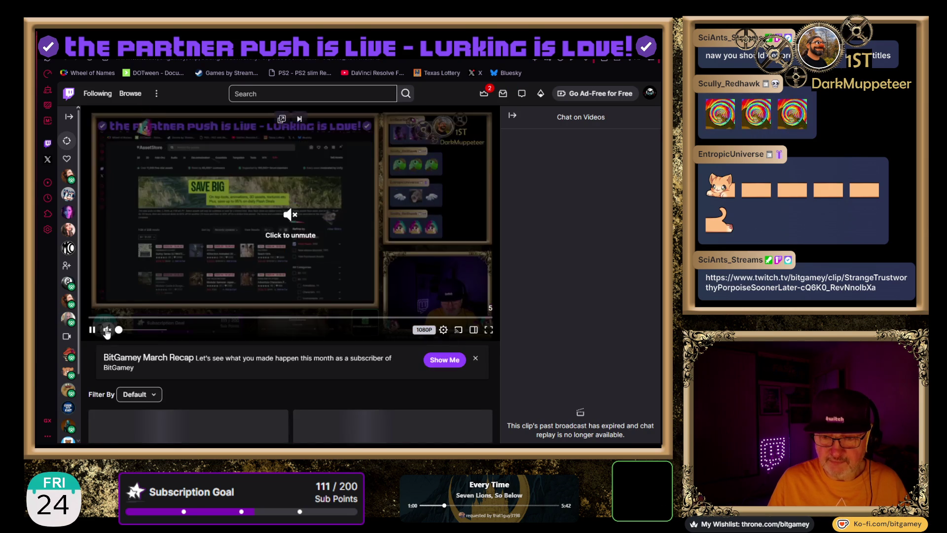
- Unmute the Twitch clip, clear the page selection, and return to the Asset Store sale tab
click(107, 330)
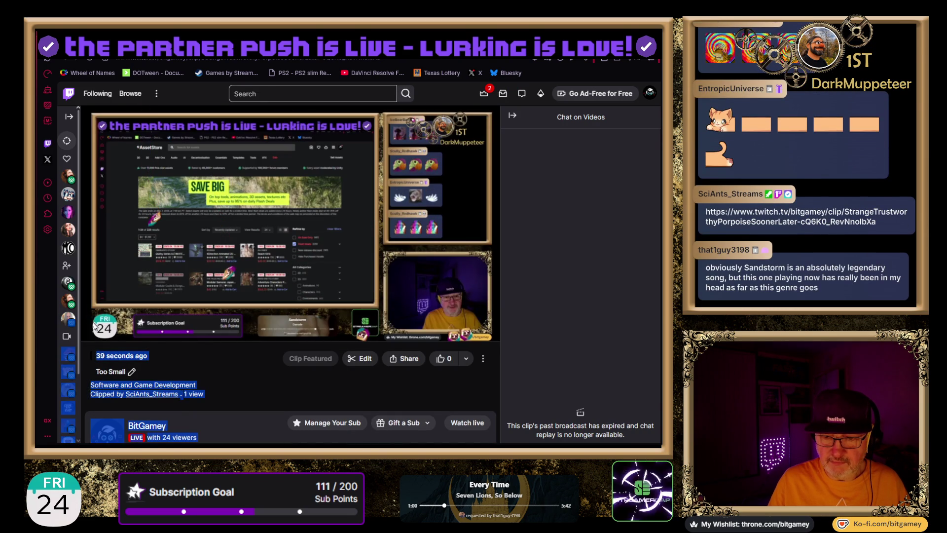
click(173, 348)
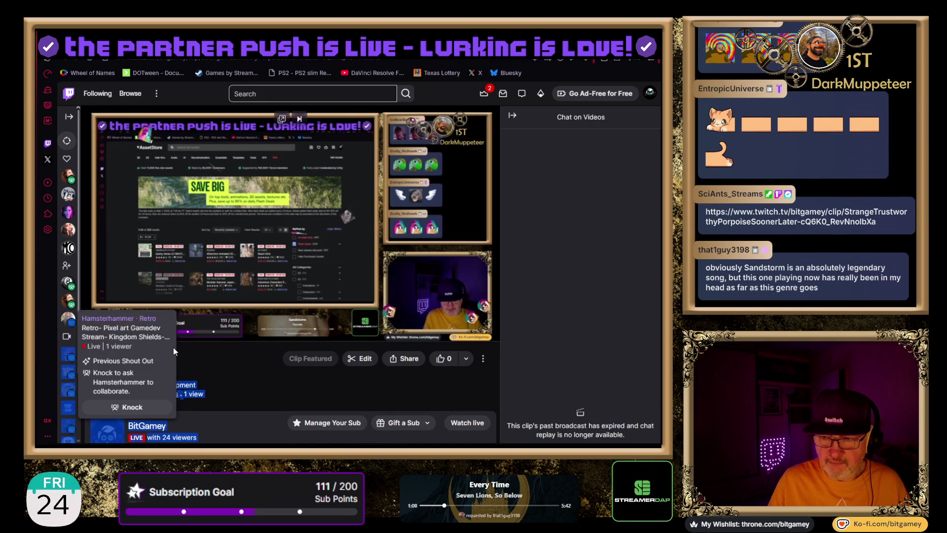
click(563, 345)
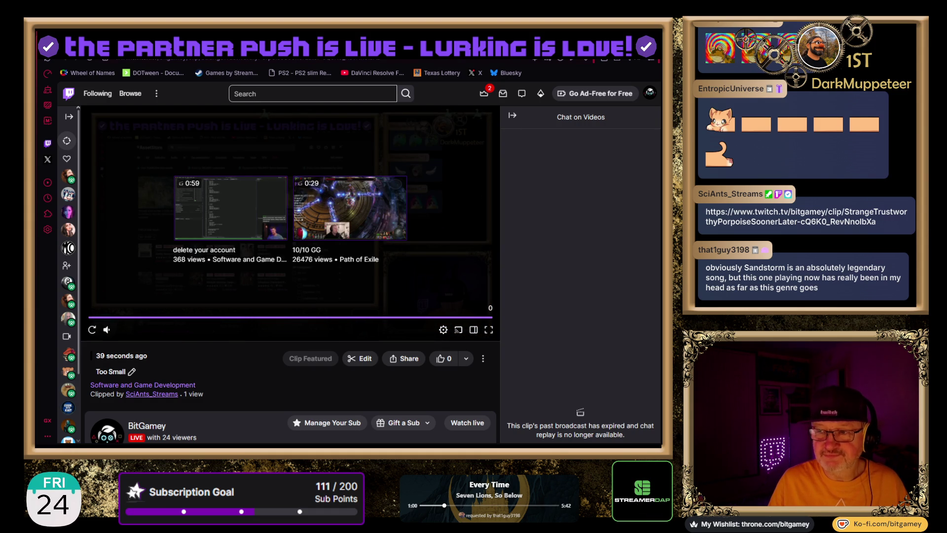
key(ctrl+Tab)
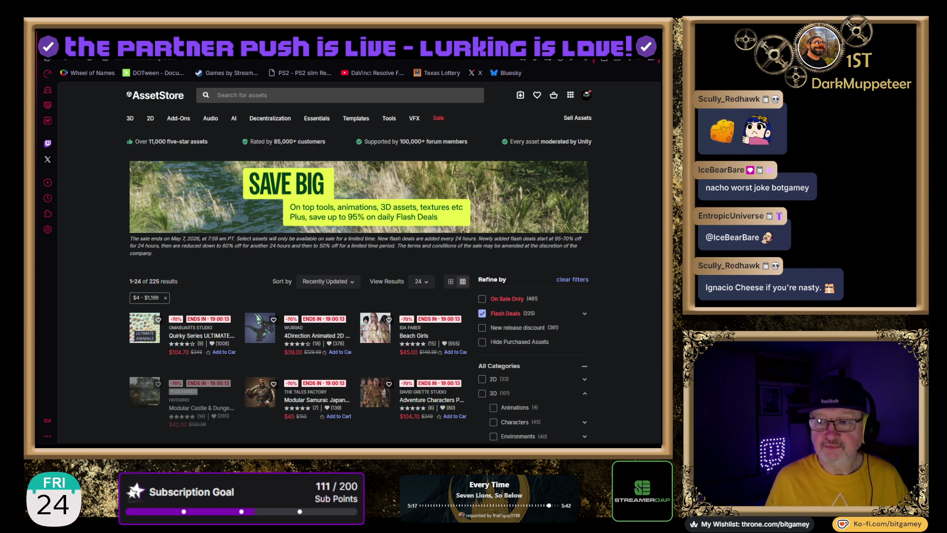
- Google 'Ignacio Cheese' in a new tab, skim the results, then return to the Asset Store tab
key(ctrl+t)
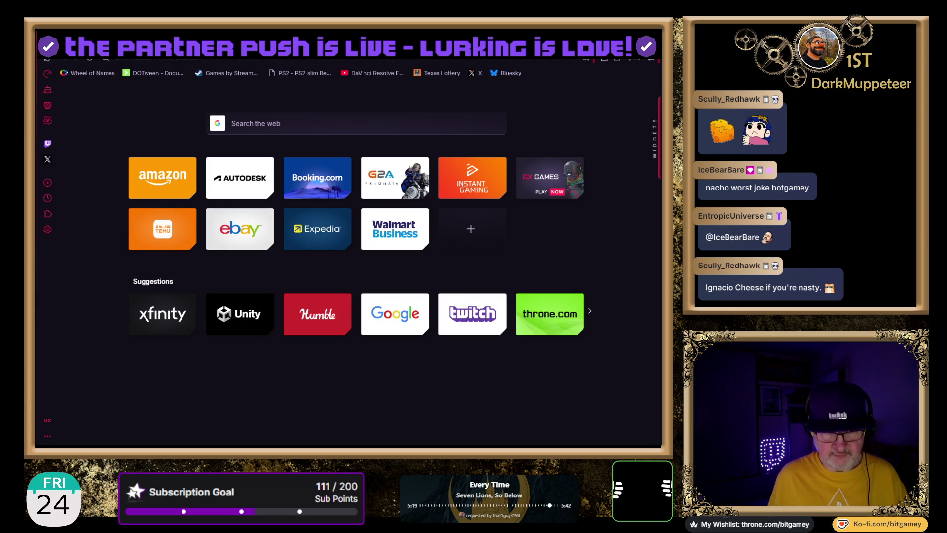
key(Return)
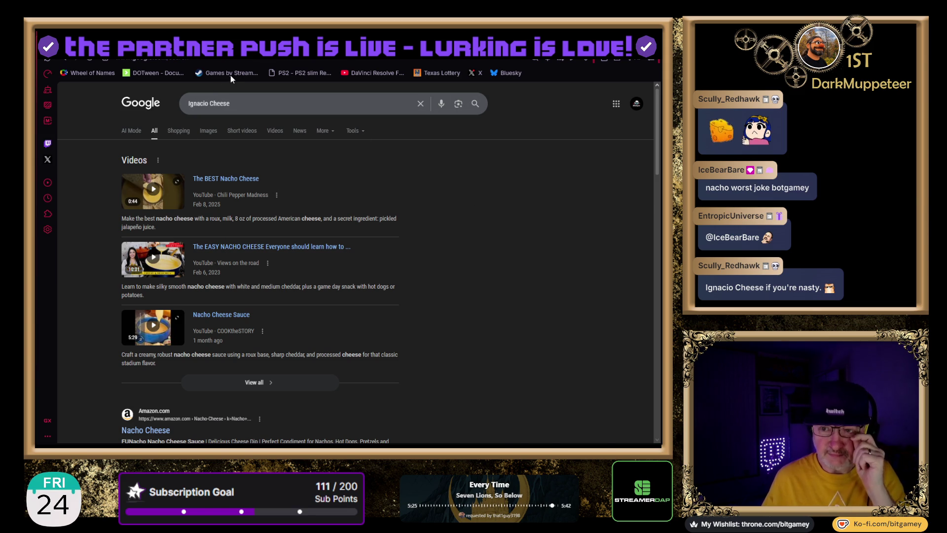
scroll(435, 259, down, 2)
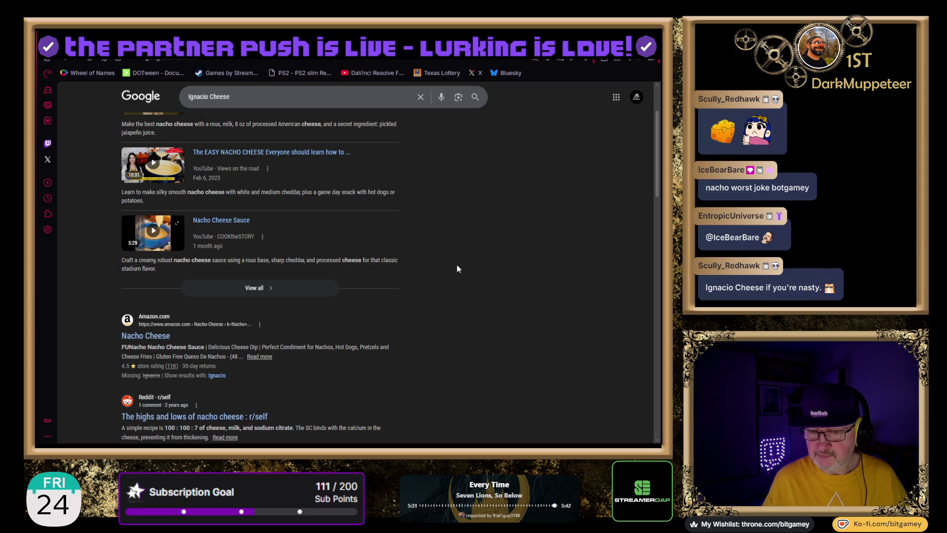
scroll(457, 267, down, 1)
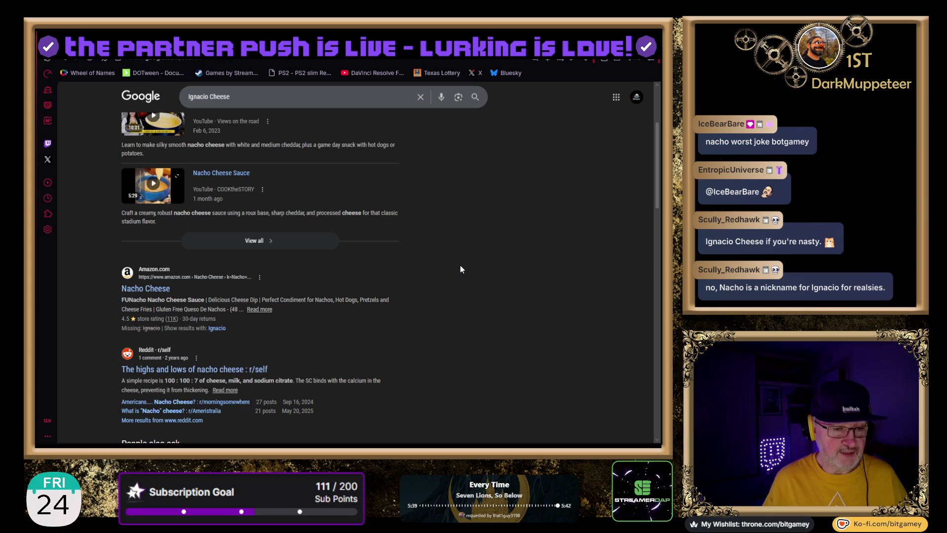
scroll(461, 258, up, 3)
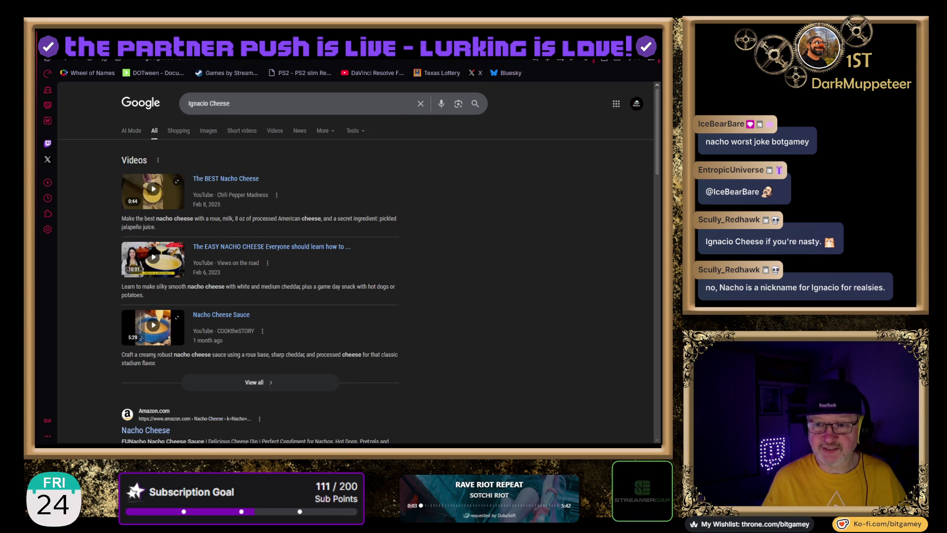
key(ctrl+Tab)
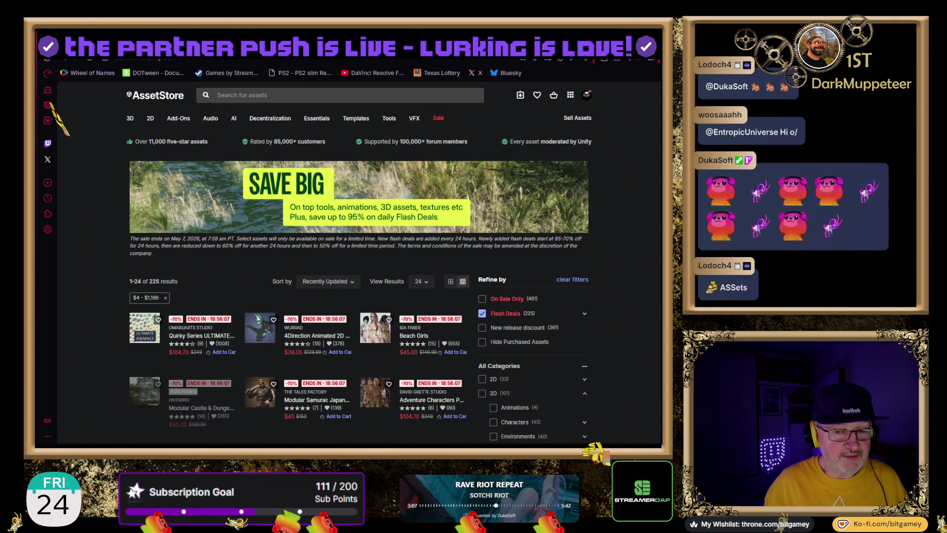
- Switch from the browser back to the Unity editor showing the taxi scene
key(alt+Tab)
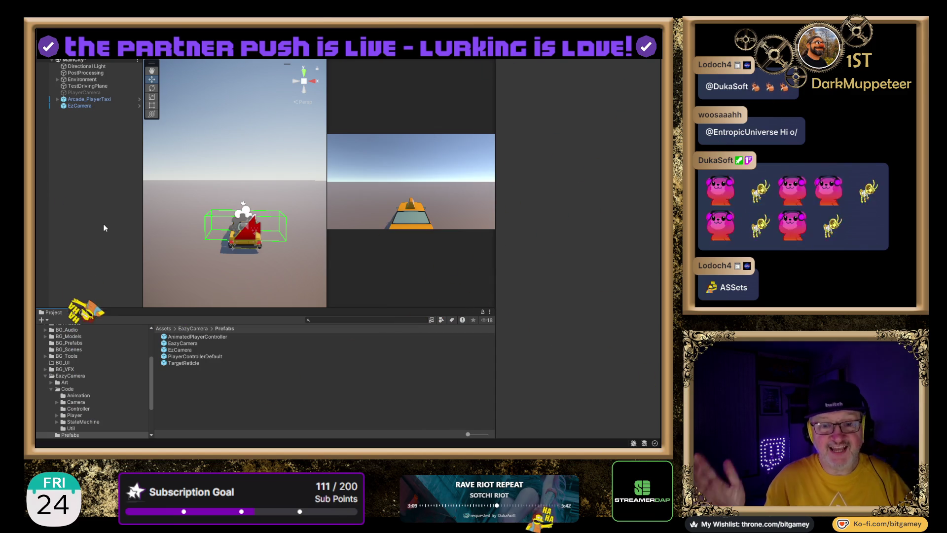